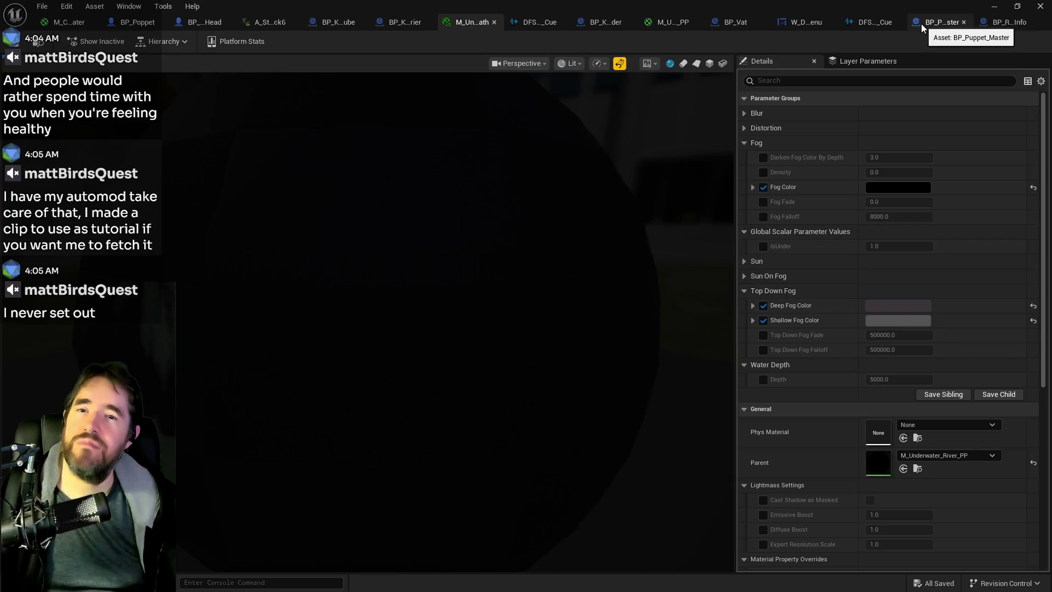
Pan and zoom the Spawn NPC Graph to centre its nodes.
{"action": "scroll", "coordinate": [458, 347], "scroll_direction": "down", "scroll_amount": 4}
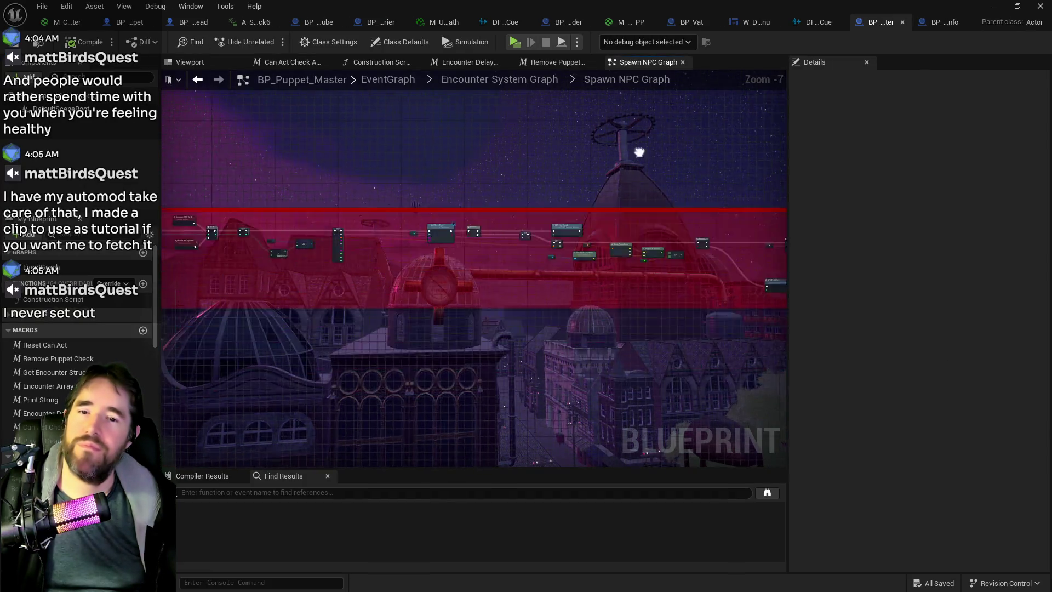
{"action": "mouse_move", "coordinate": [525, 220]}
{"action": "left_mouse_down"}
{"action": "mouse_move", "coordinate": [545, 315]}
{"action": "mouse_move", "coordinate": [449, 312]}
{"action": "mouse_move", "coordinate": [458, 369]}
{"action": "mouse_move", "coordinate": [693, 254]}
{"action": "mouse_move", "coordinate": [418, 309]}
{"action": "mouse_move", "coordinate": [430, 323]}
{"action": "left_mouse_up"}
{"action": "scroll", "coordinate": [545, 315], "scroll_direction": "down", "scroll_amount": 1}
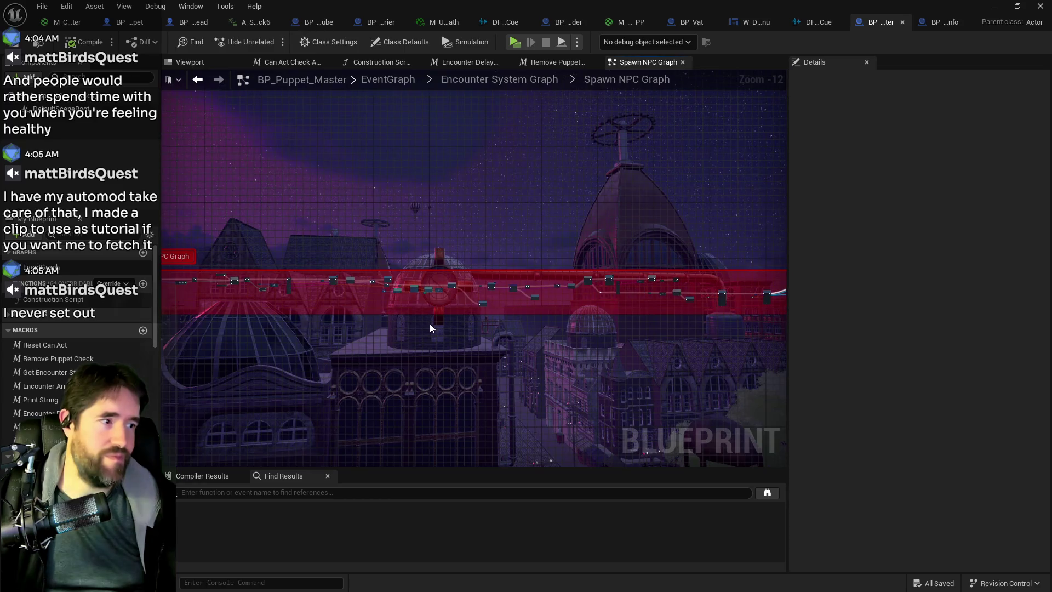
{"action": "left_click_drag", "start_coordinate": [227, 315], "coordinate": [482, 321]}
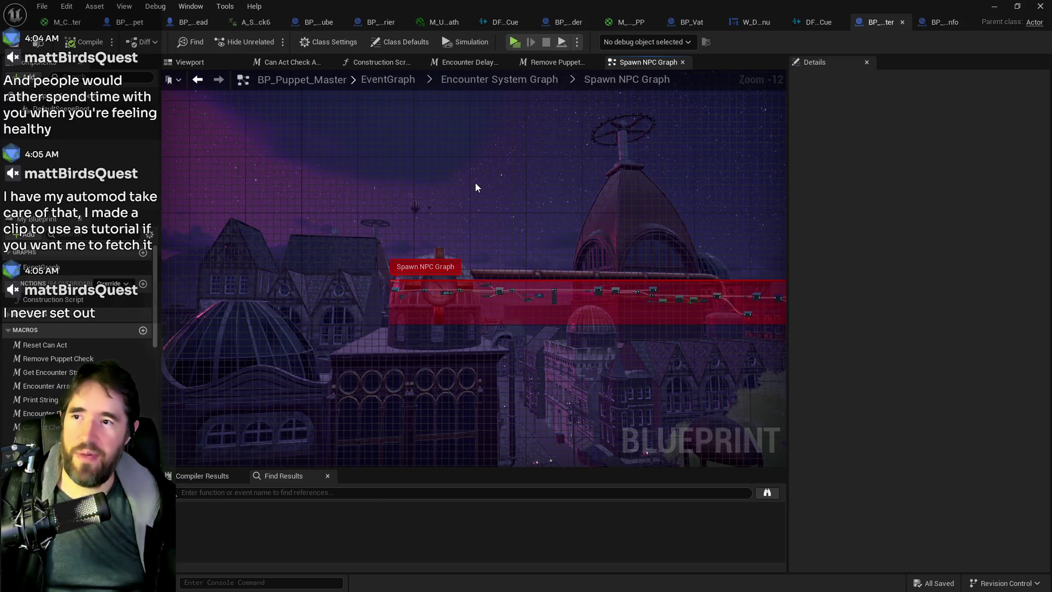
Return to the Encounter System Graph and open the collapsed Spawn Enemy graph to view its nodes.
{"action": "left_click", "coordinate": [481, 81]}
{"action": "mouse_move", "coordinate": [405, 144]}
{"action": "left_mouse_down"}
{"action": "mouse_move", "coordinate": [577, 178]}
{"action": "mouse_move", "coordinate": [575, 259]}
{"action": "left_mouse_up"}
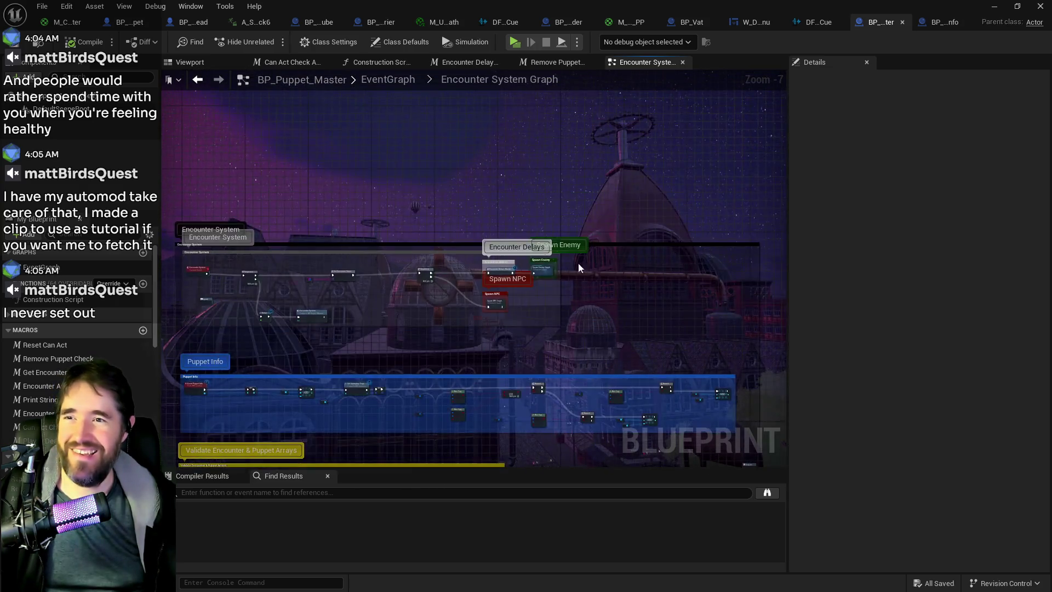
{"action": "scroll", "coordinate": [575, 259], "scroll_direction": "up", "scroll_amount": 4}
{"action": "double_click", "coordinate": [485, 308]}
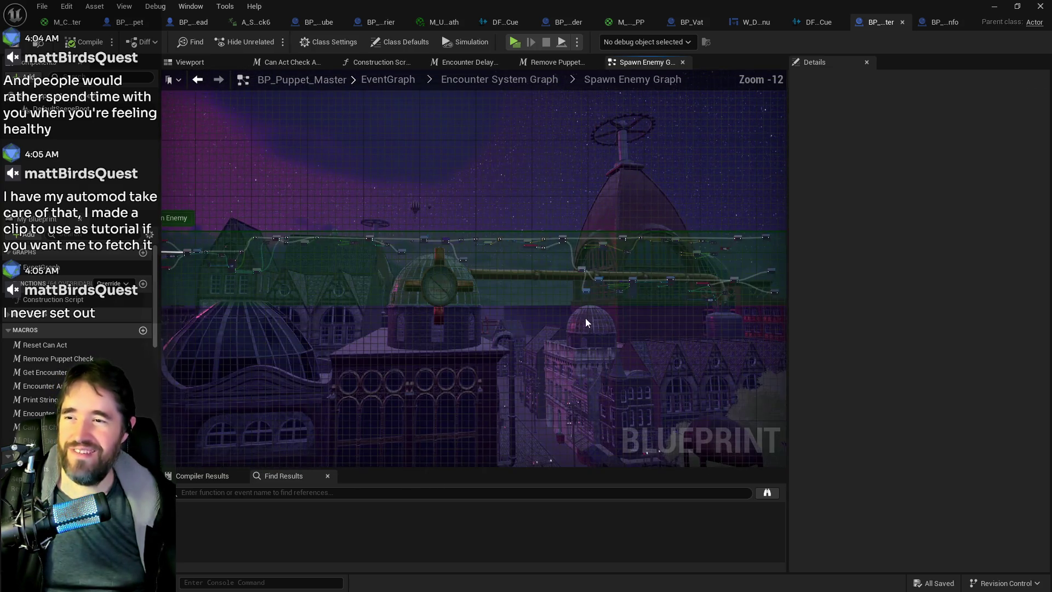
{"action": "scroll", "coordinate": [742, 266], "scroll_direction": "up", "scroll_amount": 5}
{"action": "mouse_move", "coordinate": [744, 232]}
{"action": "left_mouse_down"}
{"action": "mouse_move", "coordinate": [399, 361]}
{"action": "mouse_move", "coordinate": [408, 368]}
{"action": "mouse_move", "coordinate": [485, 340]}
{"action": "left_mouse_up"}
Go back to the Encounter System Graph and bring the Spawn NPC node into view.
{"action": "left_click", "coordinate": [485, 80]}
{"action": "scroll", "coordinate": [488, 238], "scroll_direction": "down", "scroll_amount": 2}
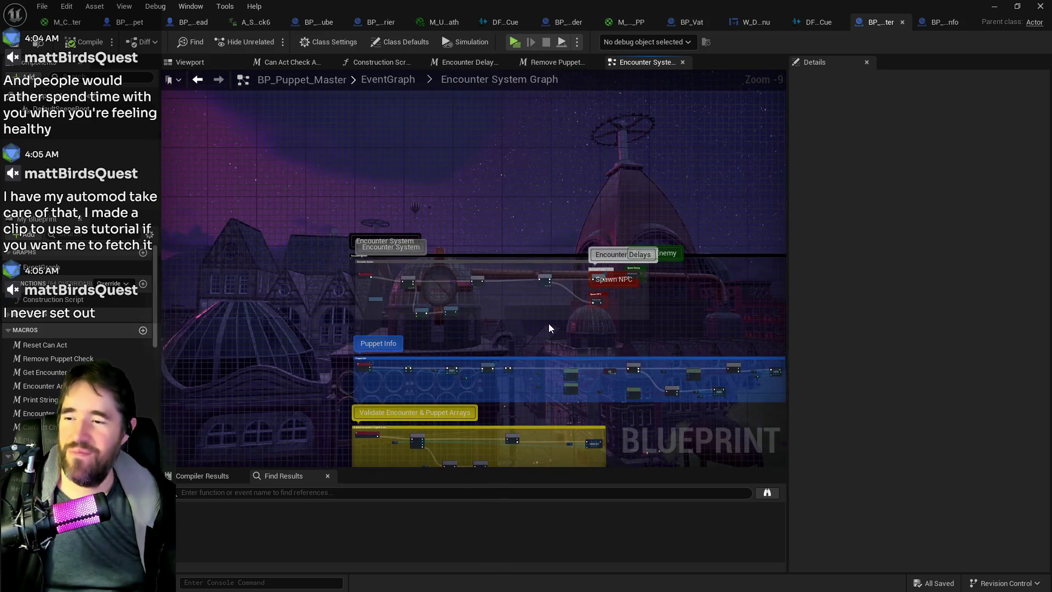
{"action": "scroll", "coordinate": [550, 328], "scroll_direction": "up", "scroll_amount": 6}
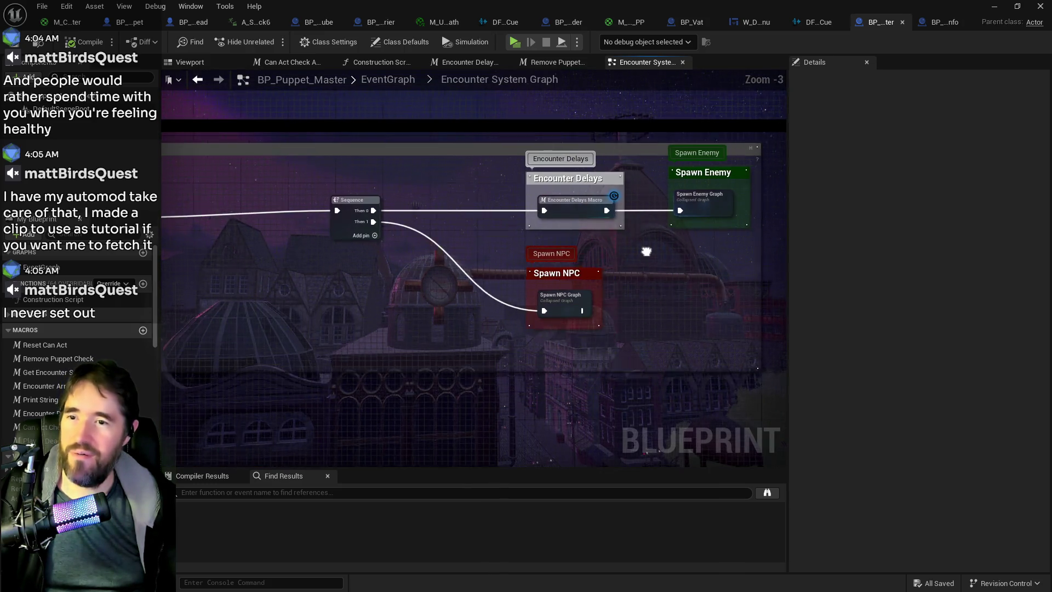
{"action": "left_click_drag", "start_coordinate": [647, 251], "coordinate": [643, 229]}
{"action": "left_click_drag", "start_coordinate": [643, 267], "coordinate": [525, 251]}
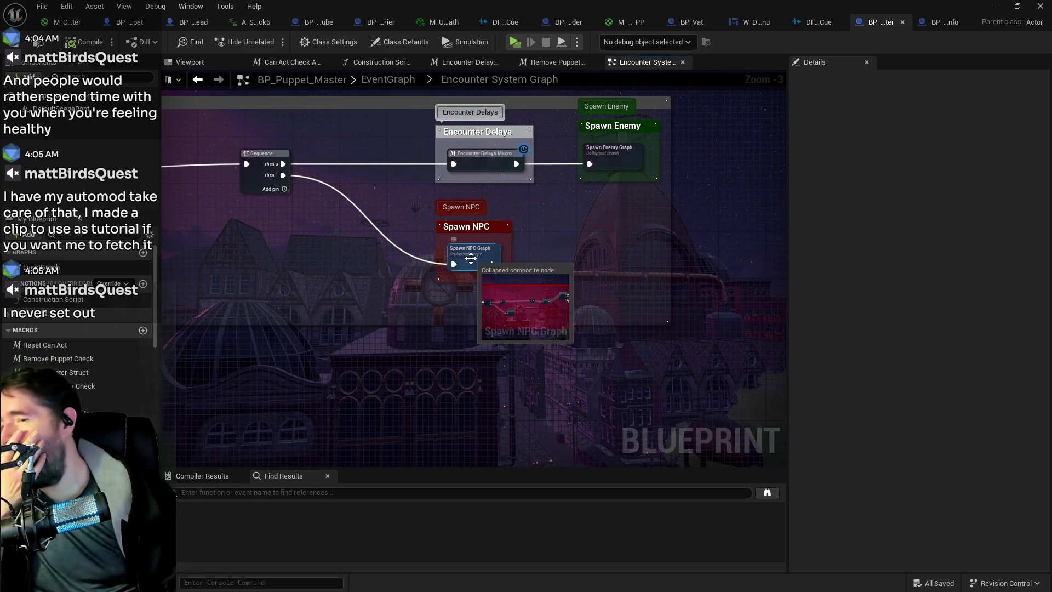
{"action": "left_click_drag", "start_coordinate": [365, 282], "coordinate": [593, 222]}
Pan down to the Remove From Encounter Array event and its Remove node.
{"action": "scroll", "coordinate": [554, 274], "scroll_direction": "down", "scroll_amount": 3}
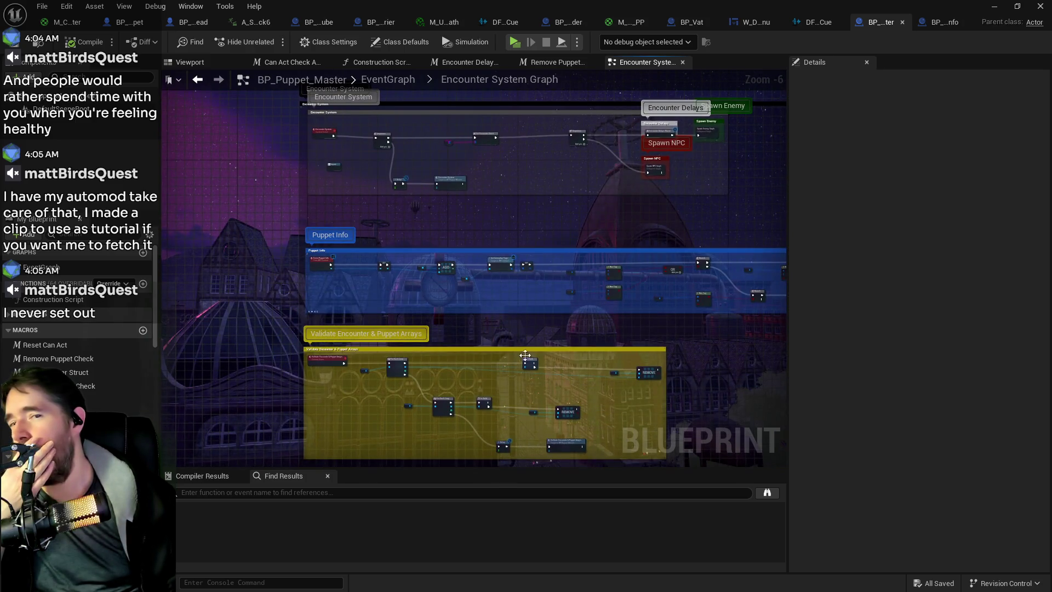
{"action": "left_click_drag", "start_coordinate": [521, 352], "coordinate": [482, 219]}
{"action": "left_click_drag", "start_coordinate": [482, 421], "coordinate": [429, 265]}
{"action": "scroll", "coordinate": [332, 267], "scroll_direction": "up", "scroll_amount": 3}
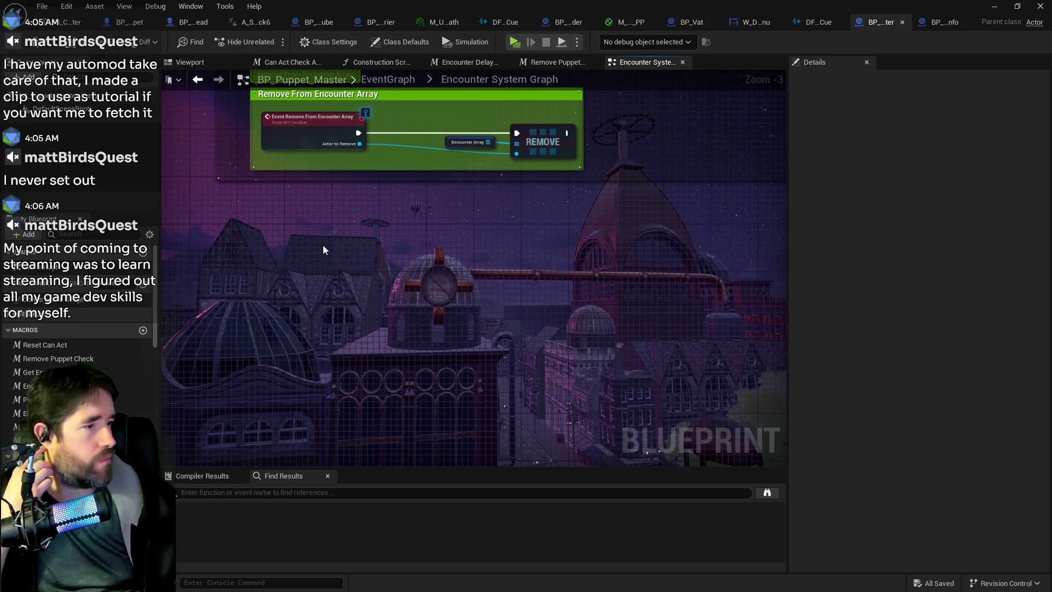
Pan past Validate and Puppet Info to the Sequence node with Encounter Delays, Spawn Enemy and Spawn NPC.
{"action": "mouse_move", "coordinate": [390, 247]}
{"action": "left_mouse_down"}
{"action": "mouse_move", "coordinate": [389, 329]}
{"action": "mouse_move", "coordinate": [436, 458]}
{"action": "mouse_move", "coordinate": [107, 513]}
{"action": "left_mouse_up"}
{"action": "left_click_drag", "start_coordinate": [399, 258], "coordinate": [399, 449]}
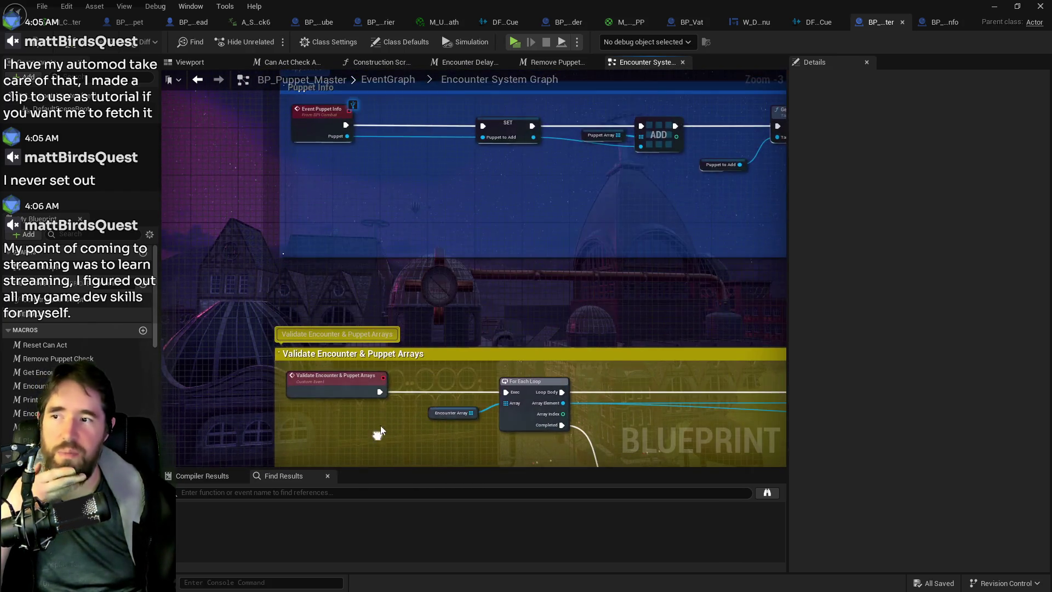
{"action": "left_click_drag", "start_coordinate": [389, 230], "coordinate": [395, 429]}
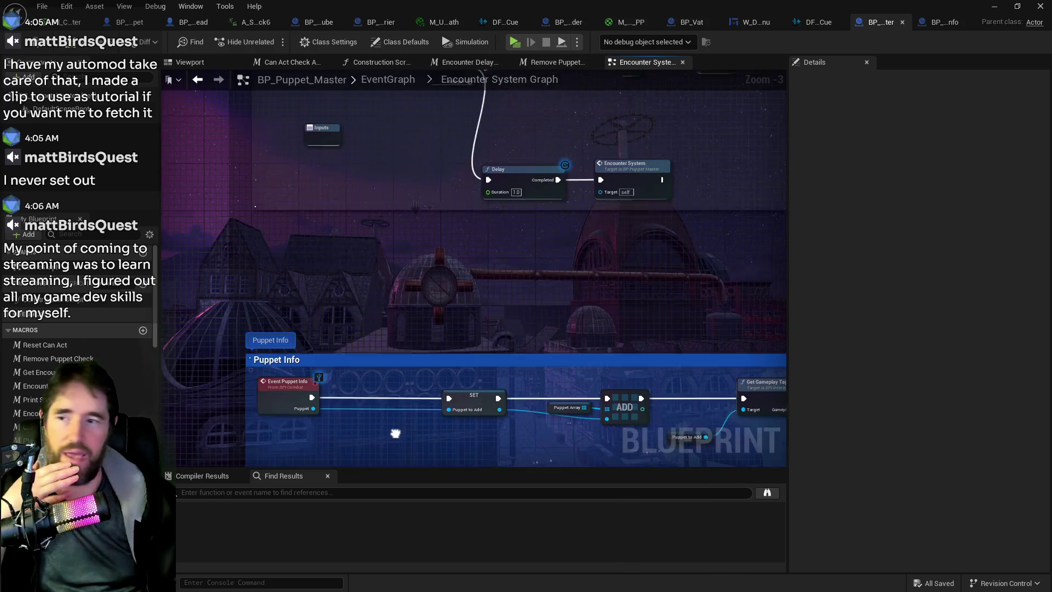
{"action": "mouse_move", "coordinate": [399, 344]}
{"action": "left_mouse_down"}
{"action": "mouse_move", "coordinate": [372, 406]}
{"action": "mouse_move", "coordinate": [353, 264]}
{"action": "mouse_move", "coordinate": [285, 171]}
{"action": "left_mouse_up"}
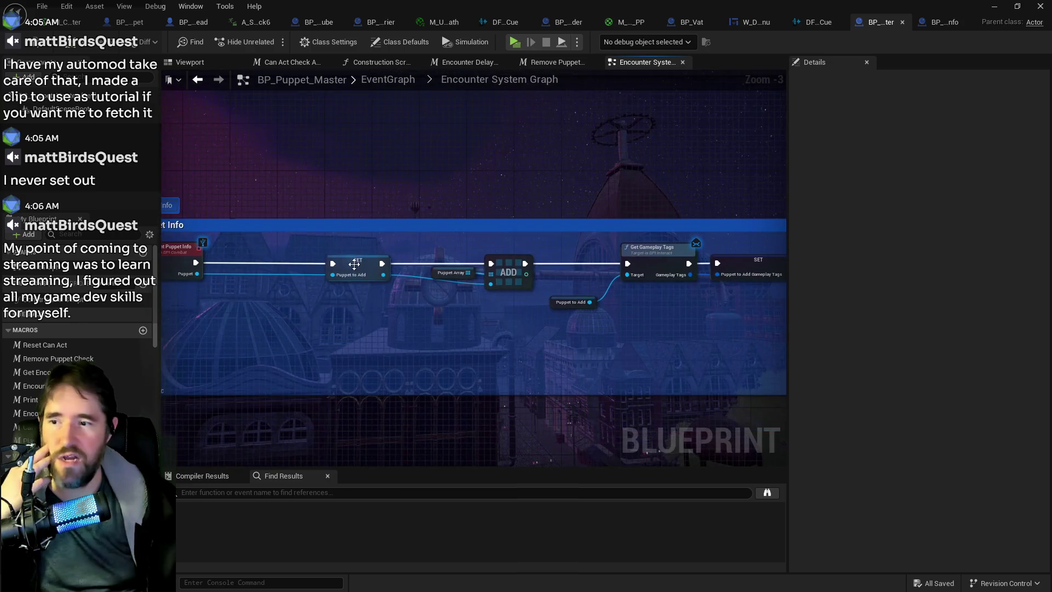
{"action": "mouse_move", "coordinate": [461, 88]}
{"action": "left_mouse_down"}
{"action": "mouse_move", "coordinate": [455, 292]}
{"action": "mouse_move", "coordinate": [461, 188]}
{"action": "mouse_move", "coordinate": [601, 242]}
{"action": "mouse_move", "coordinate": [291, 241]}
{"action": "left_mouse_up"}
{"action": "mouse_move", "coordinate": [476, 231]}
{"action": "left_mouse_down"}
{"action": "mouse_move", "coordinate": [279, 226]}
{"action": "mouse_move", "coordinate": [296, 223]}
{"action": "left_mouse_up"}
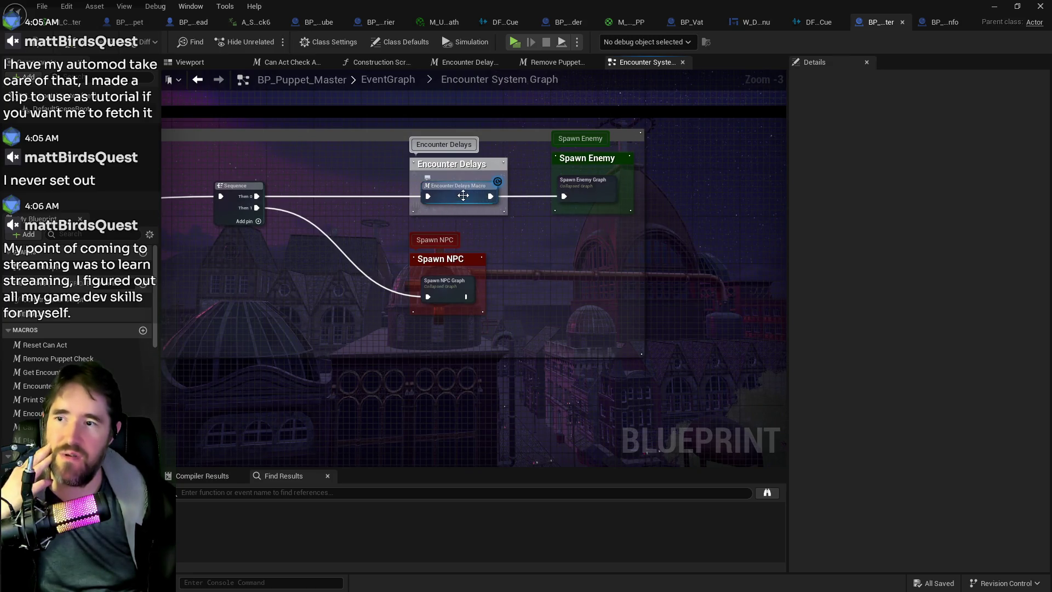
Inspect the Encounter Delays macro, then Spawn Enemy's Branch, Do N, LENGTH and Inputs nodes.
{"action": "double_click", "coordinate": [460, 195]}
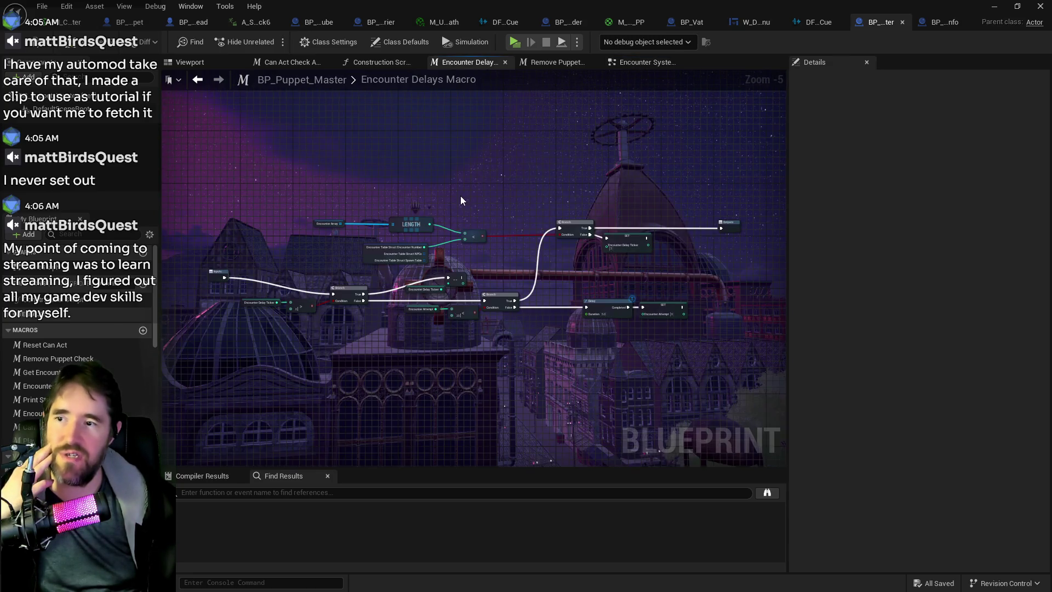
{"action": "left_click", "coordinate": [622, 62]}
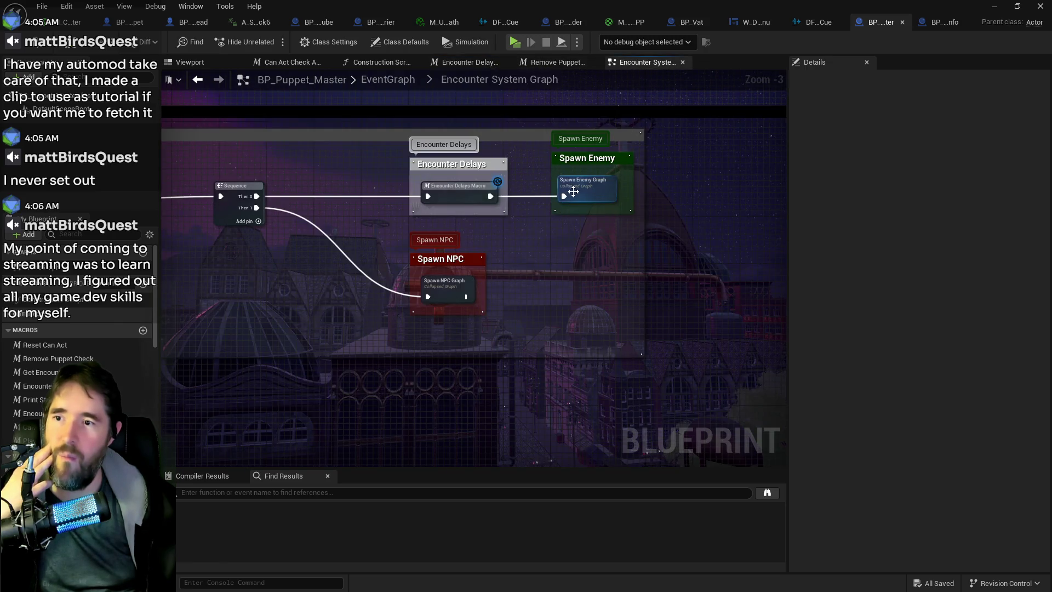
{"action": "double_click", "coordinate": [582, 189]}
{"action": "scroll", "coordinate": [493, 231], "scroll_direction": "up", "scroll_amount": 9}
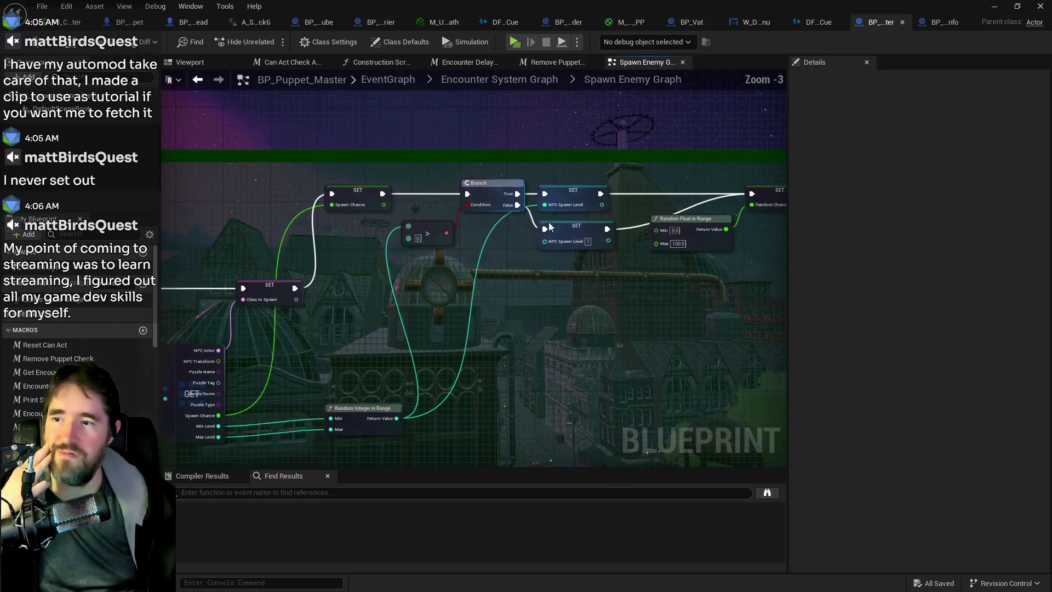
{"action": "mouse_move", "coordinate": [433, 279]}
{"action": "left_mouse_down"}
{"action": "mouse_move", "coordinate": [473, 282]}
{"action": "mouse_move", "coordinate": [366, 282]}
{"action": "mouse_move", "coordinate": [633, 321]}
{"action": "mouse_move", "coordinate": [754, 277]}
{"action": "left_mouse_up"}
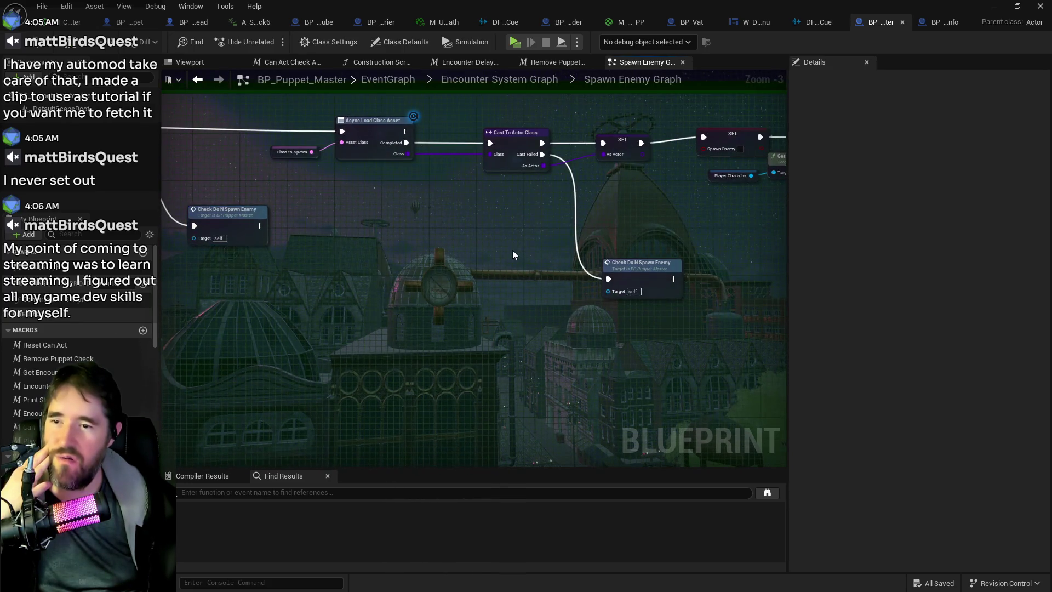
{"action": "scroll", "coordinate": [511, 252], "scroll_direction": "down", "scroll_amount": 2}
{"action": "left_click_drag", "start_coordinate": [514, 253], "coordinate": [679, 243]}
{"action": "scroll", "coordinate": [577, 212], "scroll_direction": "up", "scroll_amount": 5}
{"action": "left_click_drag", "start_coordinate": [680, 313], "coordinate": [809, 314]}
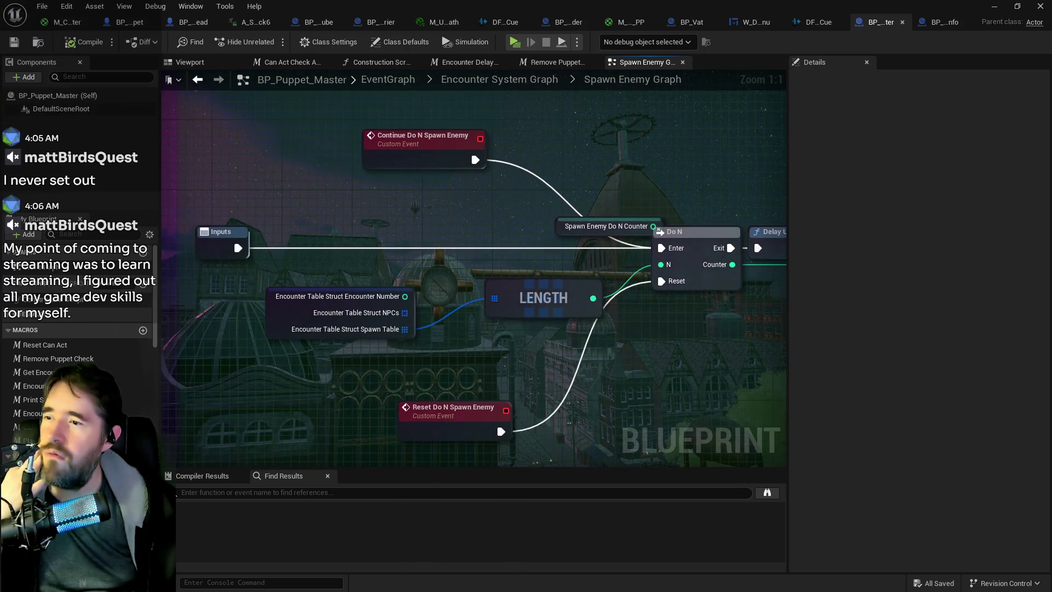
Return to the Encounter System Graph, recheck the Encounter Delays macro, then go up to EventGraph.
{"action": "left_click", "coordinate": [533, 82]}
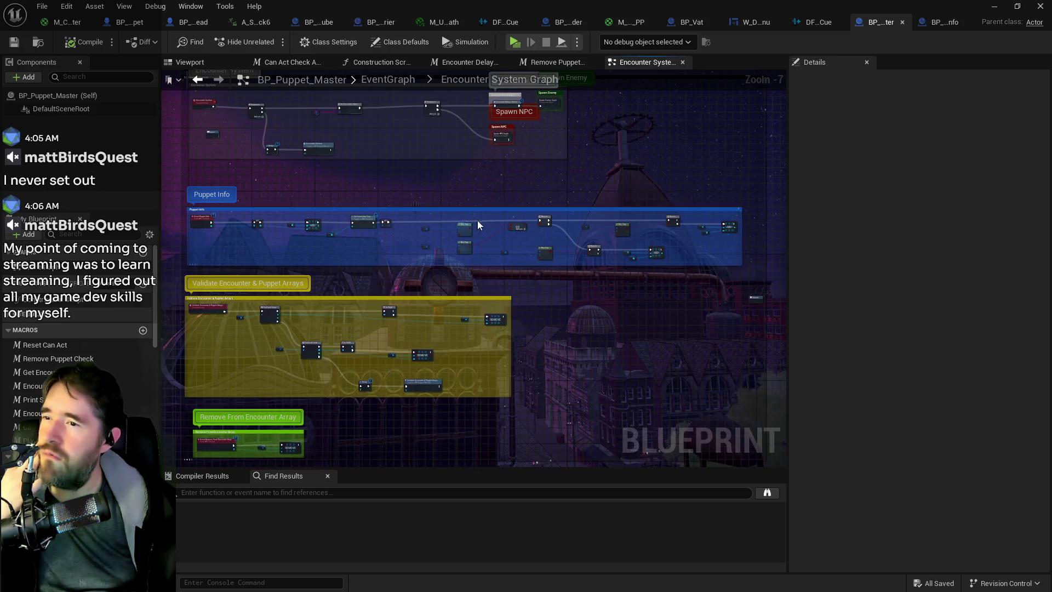
{"action": "scroll", "coordinate": [482, 191], "scroll_direction": "up", "scroll_amount": 4}
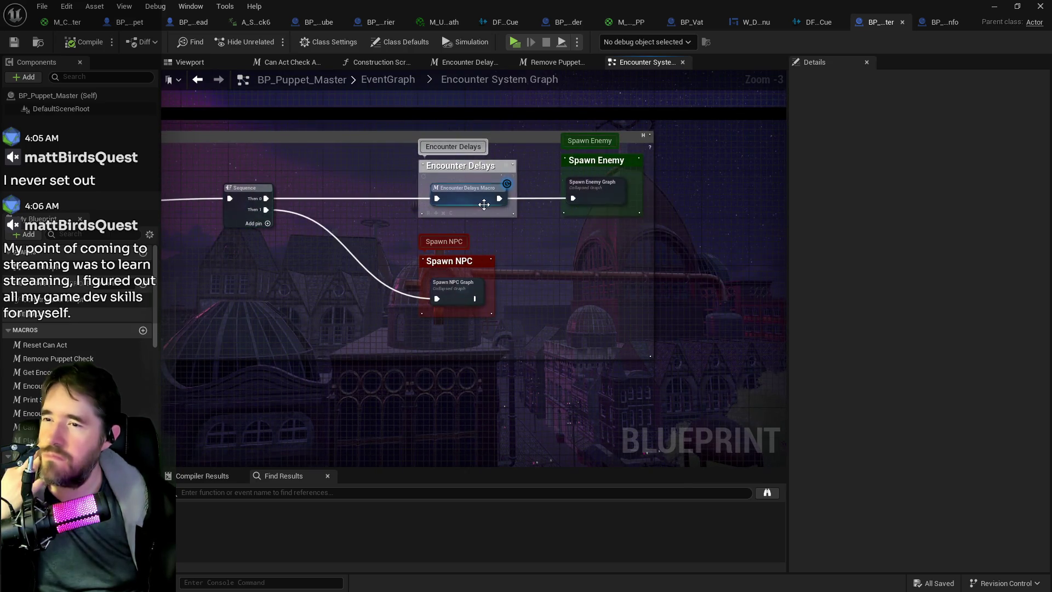
{"action": "double_click", "coordinate": [477, 197]}
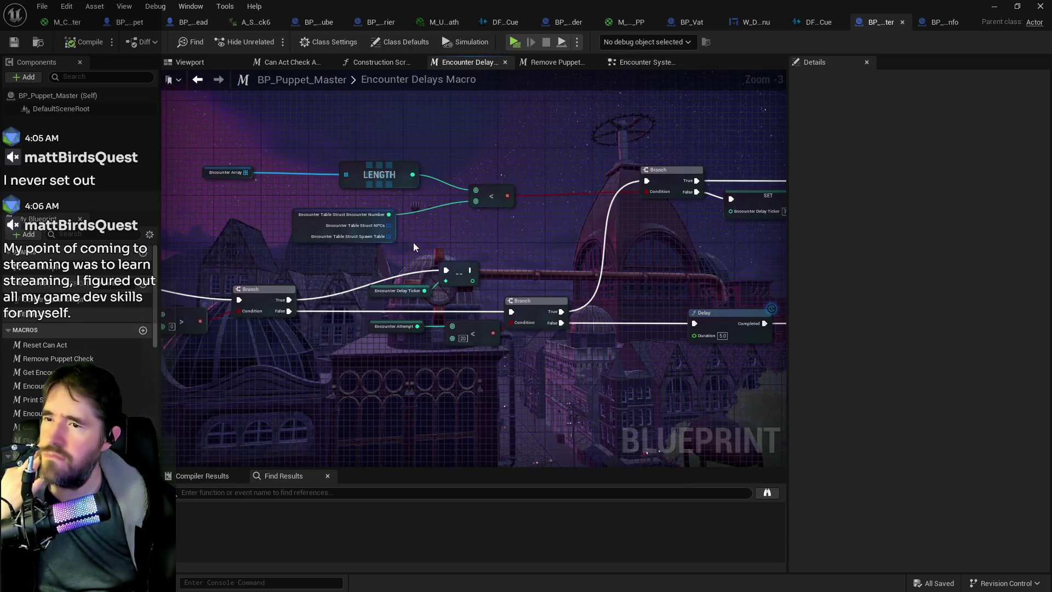
{"action": "left_click_drag", "start_coordinate": [404, 217], "coordinate": [784, 220]}
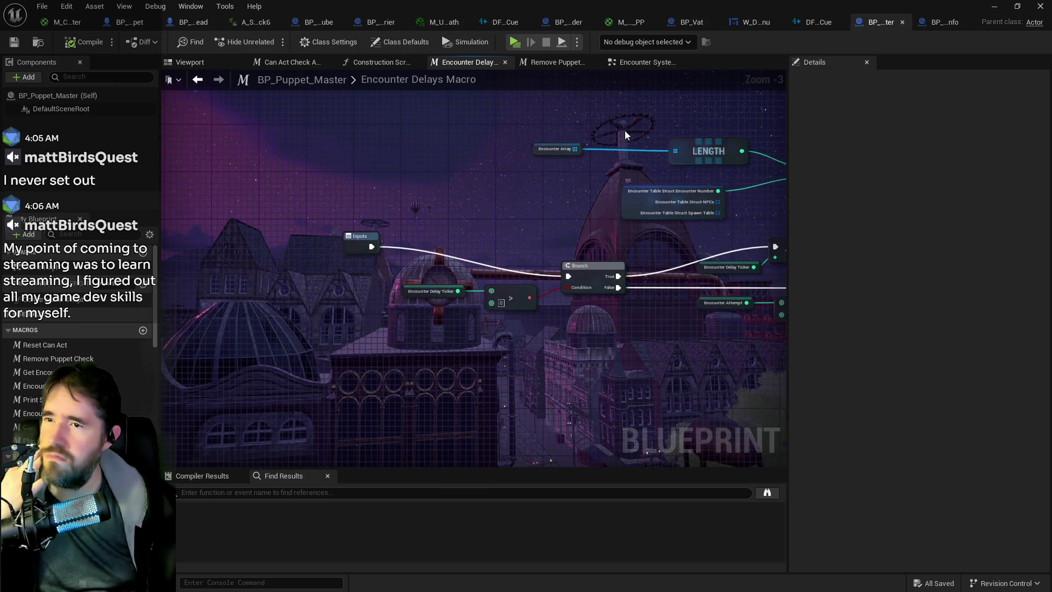
{"action": "left_click", "coordinate": [636, 64]}
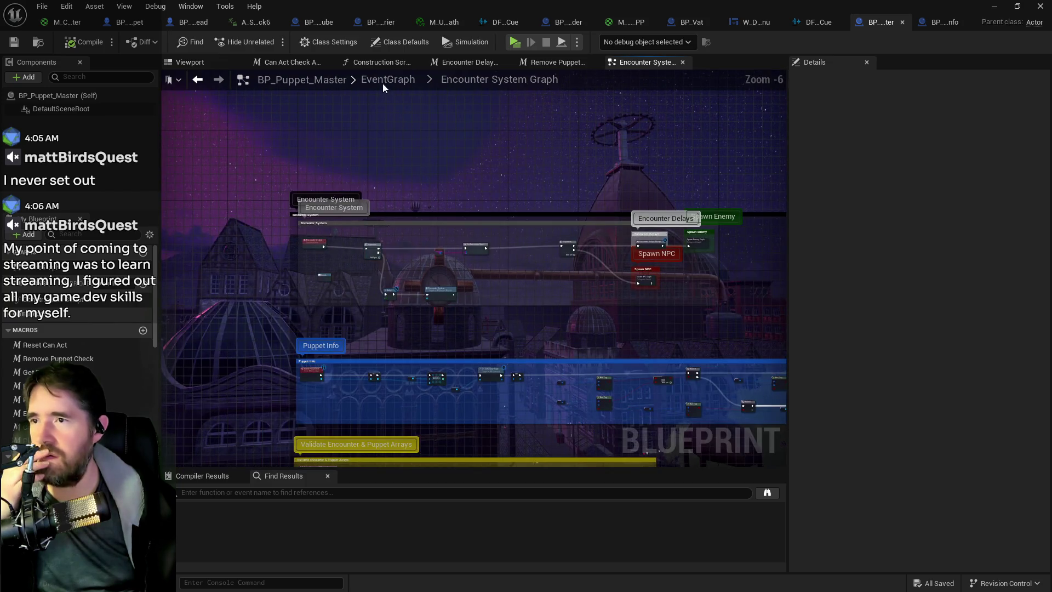
{"action": "left_click", "coordinate": [383, 81]}
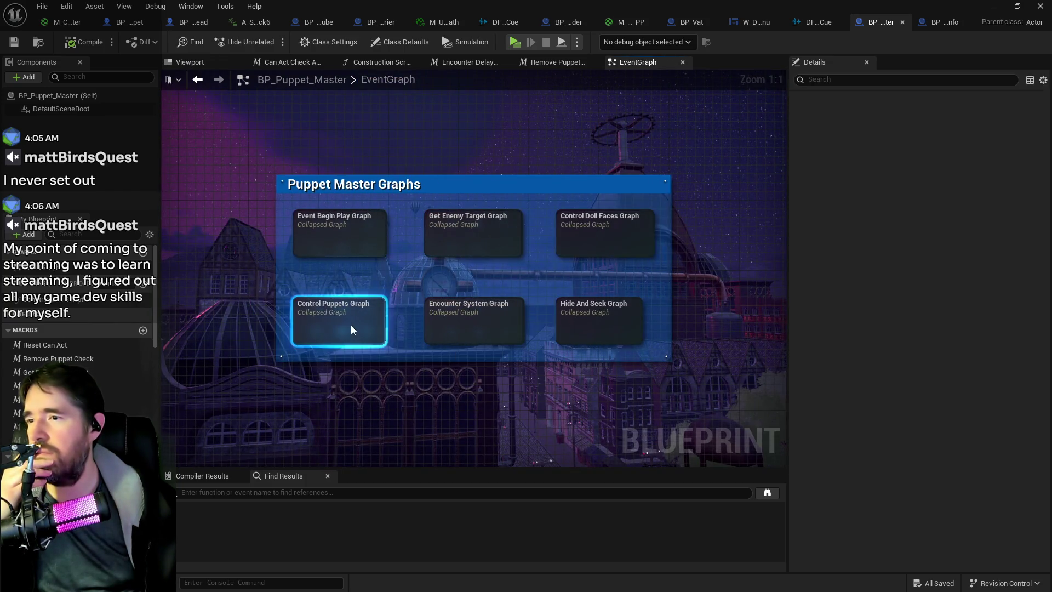
Open the Control Puppets Graph and pan across its SET, Branch, For Each Loop and Room Change nodes.
{"action": "double_click", "coordinate": [351, 326]}
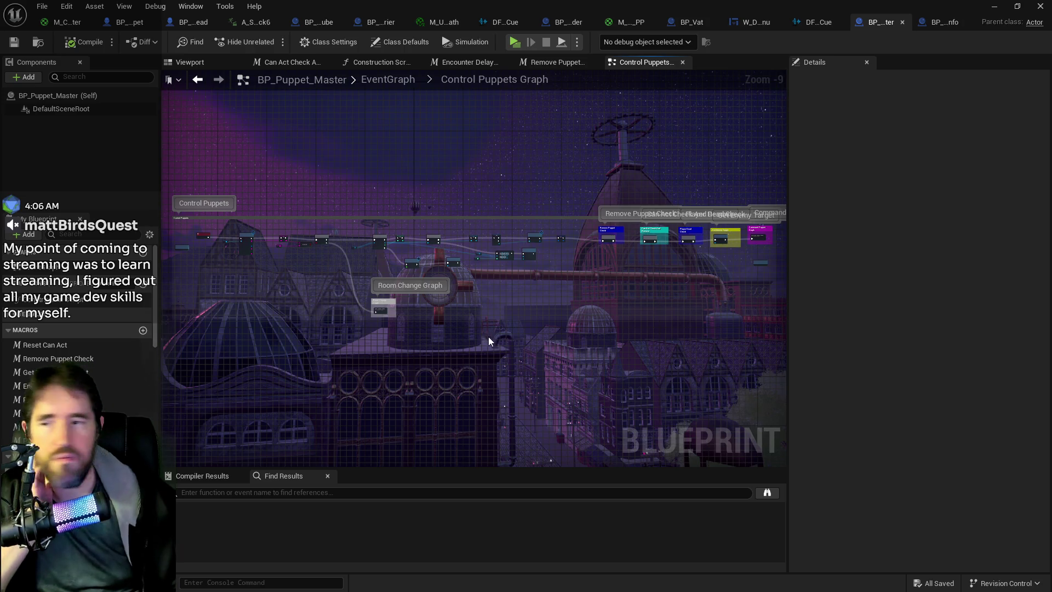
{"action": "scroll", "coordinate": [375, 295], "scroll_direction": "up", "scroll_amount": 8}
{"action": "left_click_drag", "start_coordinate": [375, 295], "coordinate": [422, 241]}
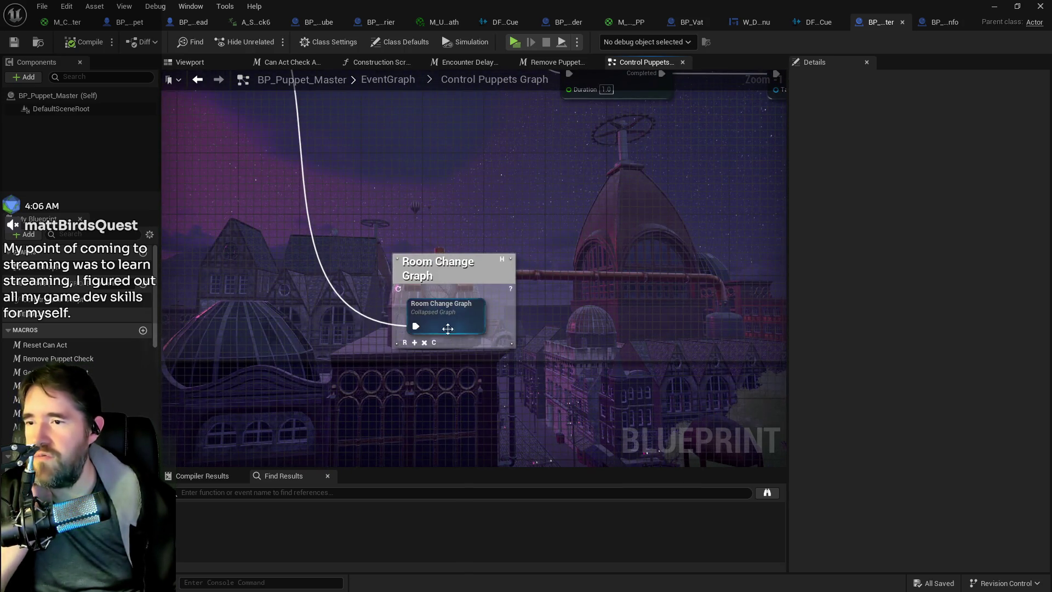
{"action": "left_click_drag", "start_coordinate": [359, 223], "coordinate": [580, 329]}
{"action": "mouse_move", "coordinate": [213, 242]}
{"action": "left_mouse_down"}
{"action": "mouse_move", "coordinate": [564, 219]}
{"action": "mouse_move", "coordinate": [503, 188]}
{"action": "left_mouse_up"}
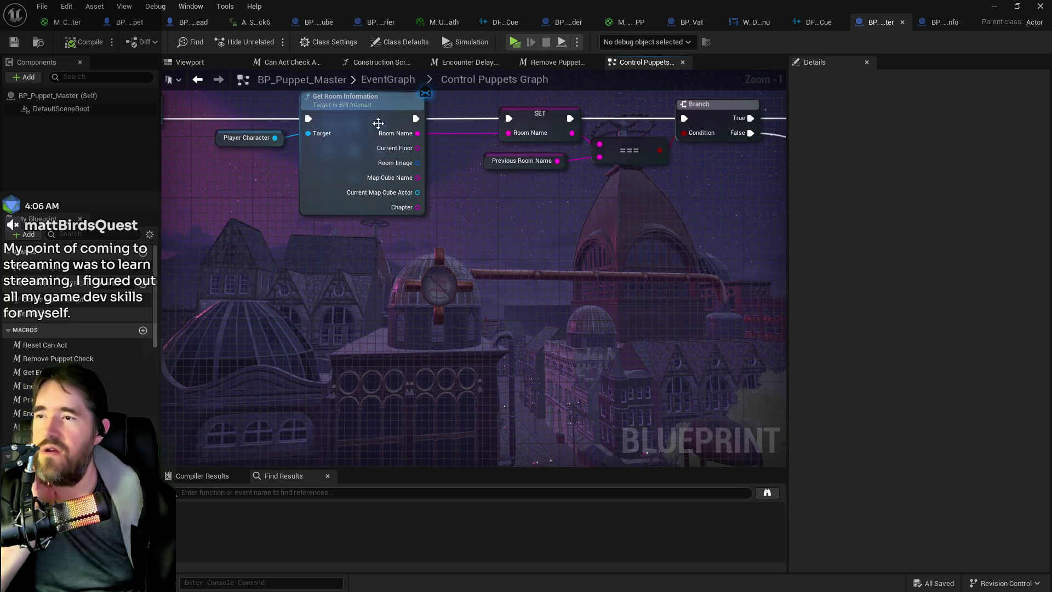
{"action": "mouse_move", "coordinate": [554, 232]}
{"action": "left_mouse_down"}
{"action": "mouse_move", "coordinate": [460, 228]}
{"action": "mouse_move", "coordinate": [560, 385]}
{"action": "mouse_move", "coordinate": [379, 245]}
{"action": "mouse_move", "coordinate": [482, 291]}
{"action": "left_mouse_up"}
Open the collapsed Room Change Graph and bring its Inputs node beside the SET node.
{"action": "double_click", "coordinate": [481, 330]}
{"action": "scroll", "coordinate": [331, 246], "scroll_direction": "up", "scroll_amount": 4}
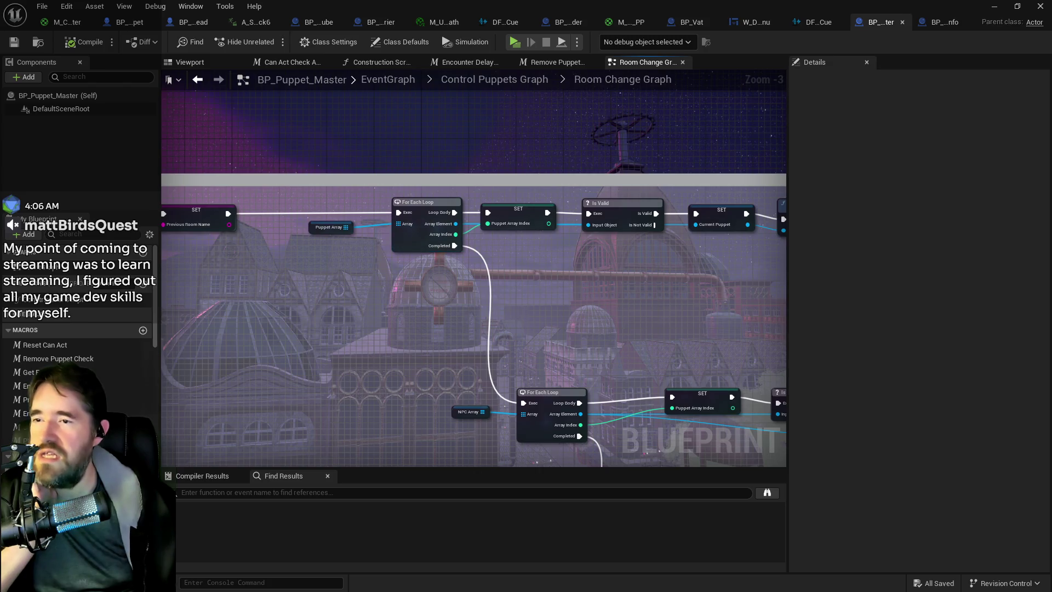
{"action": "left_click_drag", "start_coordinate": [413, 286], "coordinate": [633, 270]}
{"action": "left_click_drag", "start_coordinate": [236, 406], "coordinate": [236, 206]}
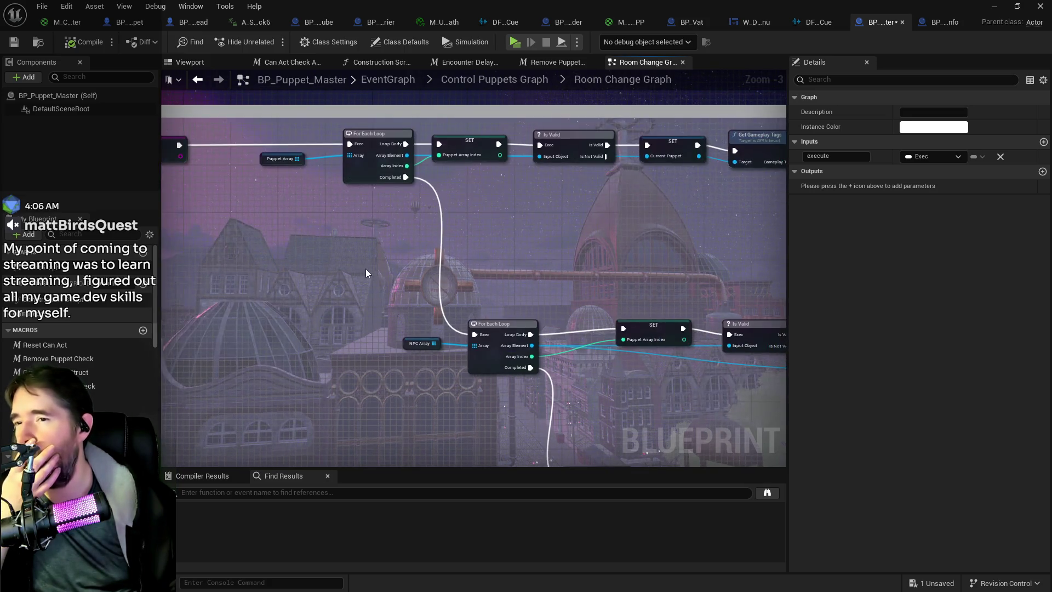
{"action": "scroll", "coordinate": [366, 271], "scroll_direction": "down", "scroll_amount": 2}
{"action": "left_click_drag", "start_coordinate": [366, 271], "coordinate": [441, 332]}
{"action": "scroll", "coordinate": [475, 337], "scroll_direction": "up", "scroll_amount": 2}
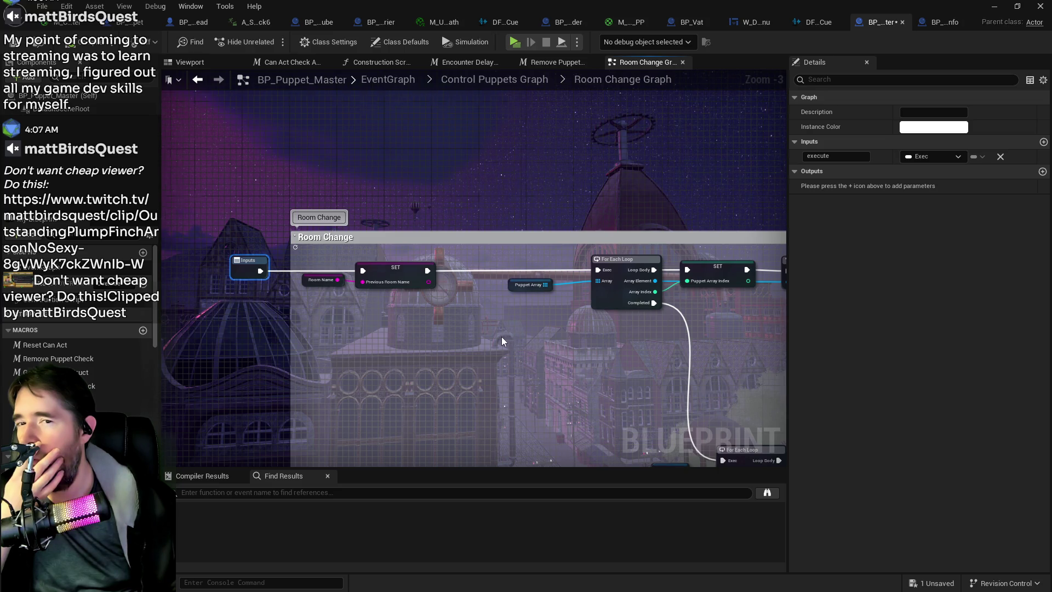
Zoom around the Room Change nodes, frame Inputs with F, and return to Control Puppets Graph.
{"action": "scroll", "coordinate": [504, 337], "scroll_direction": "down", "scroll_amount": 2}
{"action": "mouse_move", "coordinate": [522, 386]}
{"action": "left_mouse_down"}
{"action": "mouse_move", "coordinate": [353, 265]}
{"action": "mouse_move", "coordinate": [363, 273]}
{"action": "mouse_move", "coordinate": [223, 195]}
{"action": "left_mouse_up"}
{"action": "left_click_drag", "start_coordinate": [431, 247], "coordinate": [502, 258]}
{"action": "scroll", "coordinate": [500, 261], "scroll_direction": "up", "scroll_amount": 2}
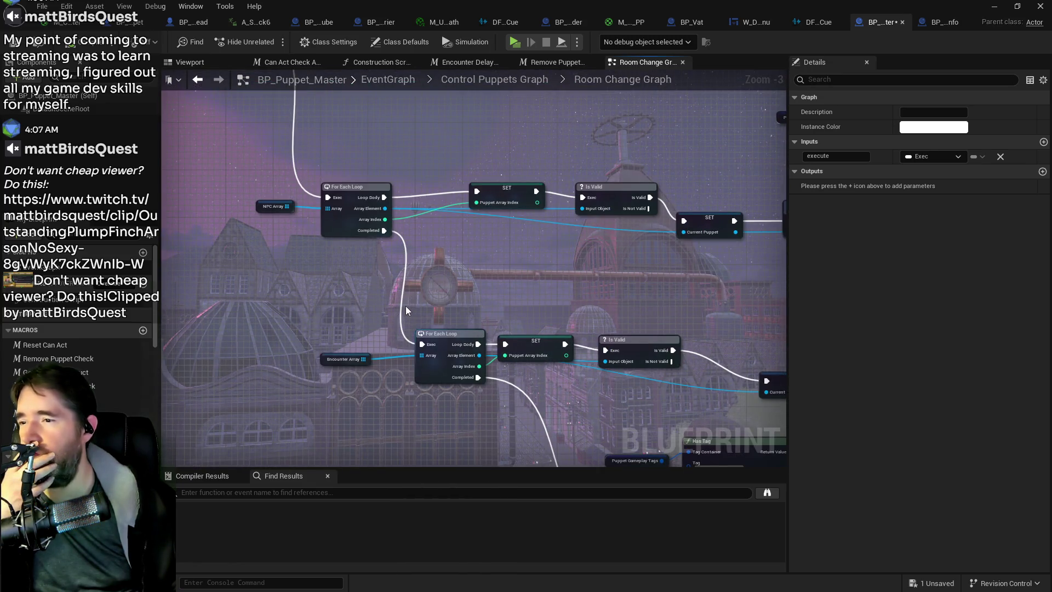
{"action": "scroll", "coordinate": [406, 304], "scroll_direction": "down", "scroll_amount": 2}
{"action": "key", "text": "f"}
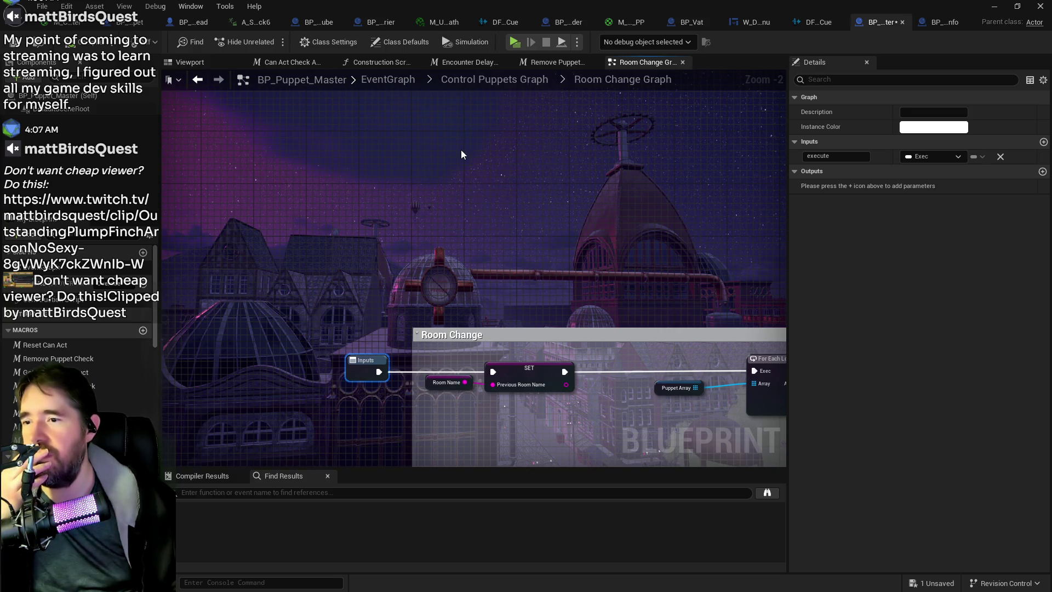
{"action": "left_click", "coordinate": [498, 85]}
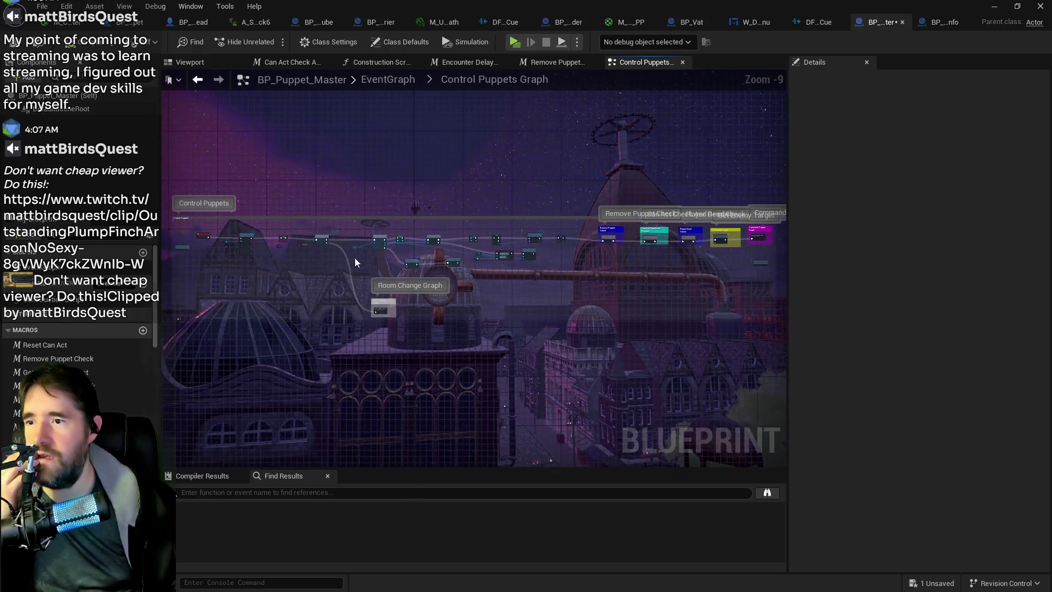
Nudge the Control Puppets graph view, then switch to the Kick stream dashboard with Alt+Tab.
{"action": "left_click_drag", "start_coordinate": [363, 278], "coordinate": [412, 245]}
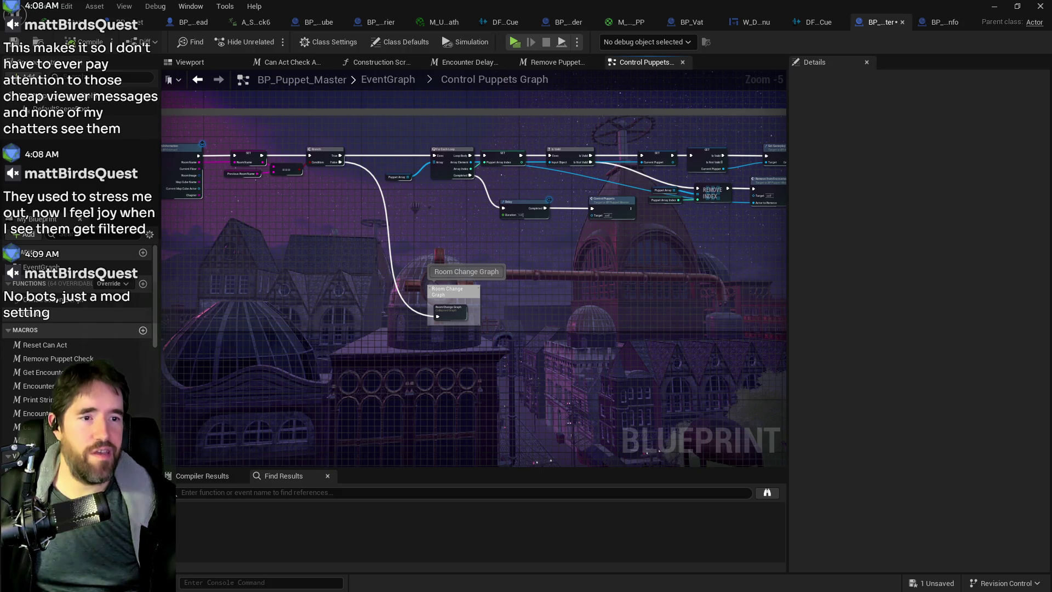
{"action": "key", "text": "alt+Tab"}
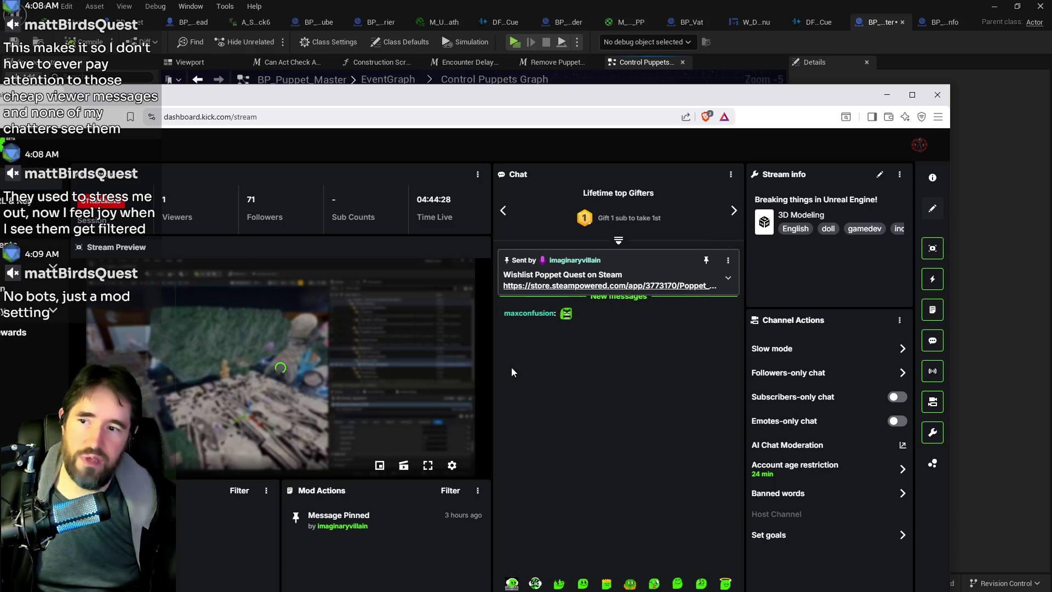
Move the Kick dashboard window up and to the right to reveal chat and session info.
{"action": "left_click_drag", "start_coordinate": [643, 94], "coordinate": [652, 54]}
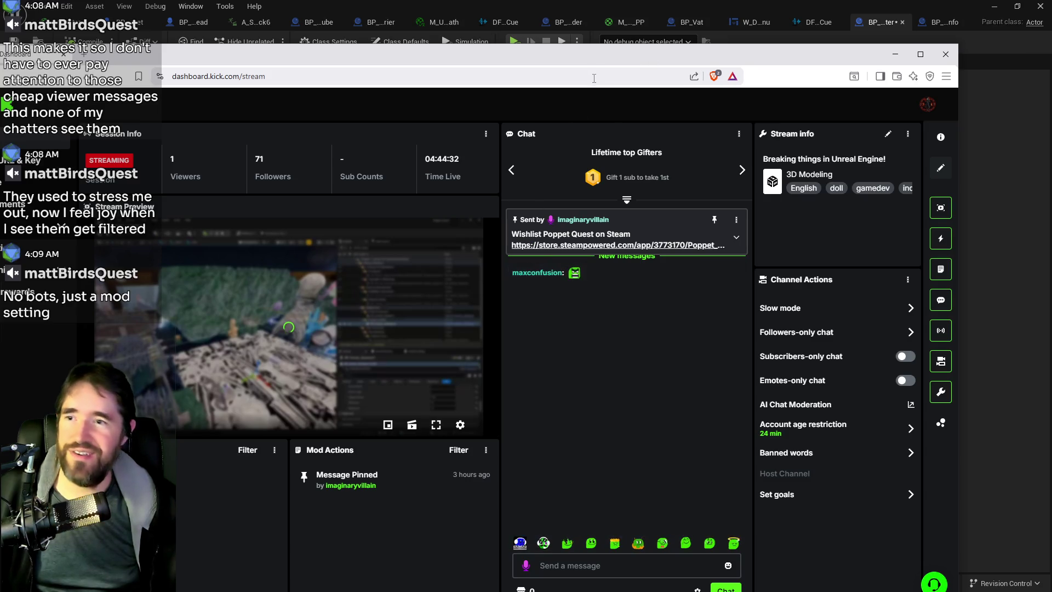
{"action": "left_click_drag", "start_coordinate": [595, 57], "coordinate": [1051, 82]}
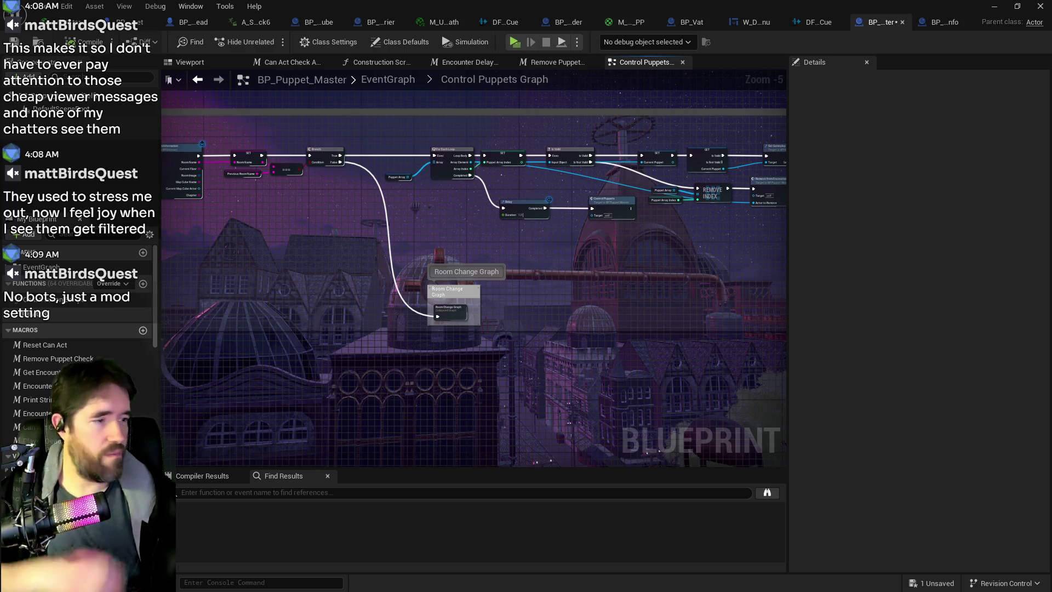
Pan past the For Each Loop and Puppet Array, open the Room Change Graph, and frame its nodes.
{"action": "scroll", "coordinate": [396, 227], "scroll_direction": "up", "scroll_amount": 4}
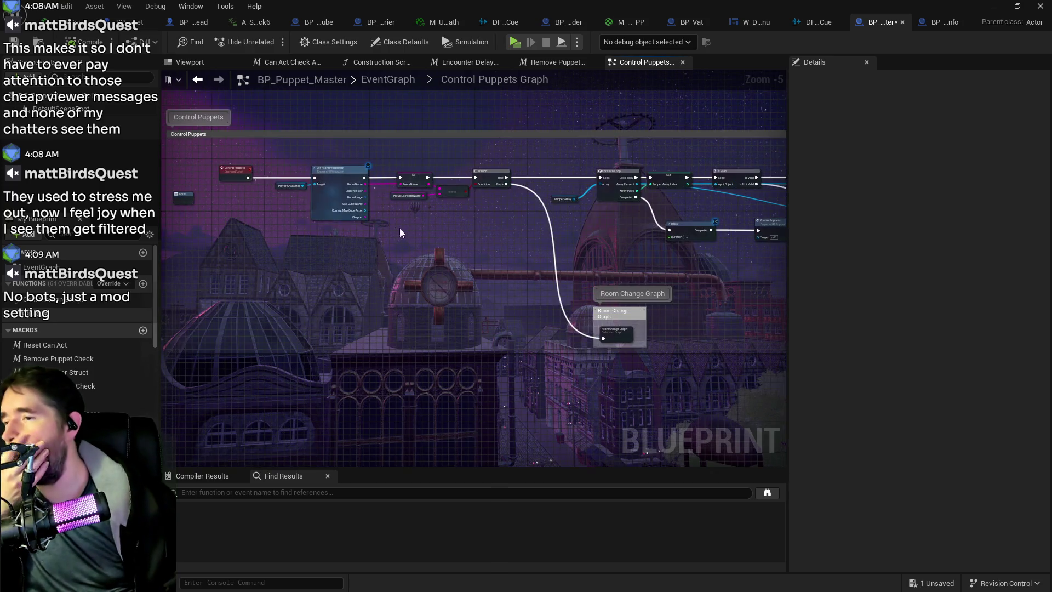
{"action": "left_click_drag", "start_coordinate": [455, 261], "coordinate": [540, 228]}
{"action": "mouse_move", "coordinate": [612, 266]}
{"action": "left_mouse_down"}
{"action": "mouse_move", "coordinate": [630, 251]}
{"action": "mouse_move", "coordinate": [482, 230]}
{"action": "mouse_move", "coordinate": [403, 274]}
{"action": "mouse_move", "coordinate": [319, 192]}
{"action": "mouse_move", "coordinate": [550, 316]}
{"action": "mouse_move", "coordinate": [395, 254]}
{"action": "left_mouse_up"}
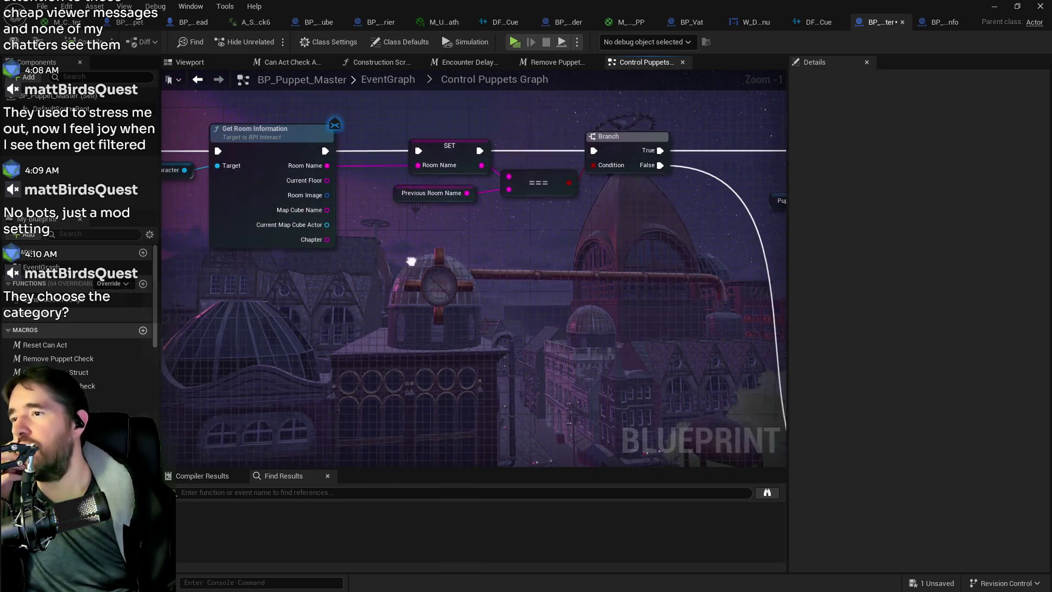
{"action": "mouse_move", "coordinate": [524, 246]}
{"action": "left_mouse_down"}
{"action": "mouse_move", "coordinate": [410, 125]}
{"action": "mouse_move", "coordinate": [406, 274]}
{"action": "left_mouse_up"}
{"action": "double_click", "coordinate": [603, 320]}
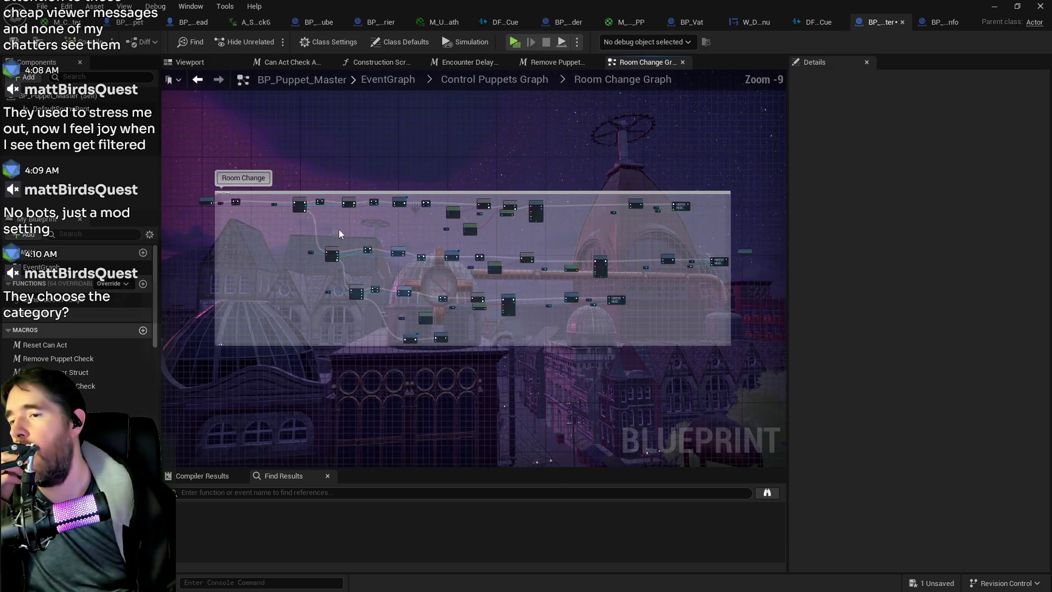
{"action": "scroll", "coordinate": [346, 236], "scroll_direction": "up", "scroll_amount": 3}
{"action": "scroll", "coordinate": [486, 283], "scroll_direction": "up", "scroll_amount": 3}
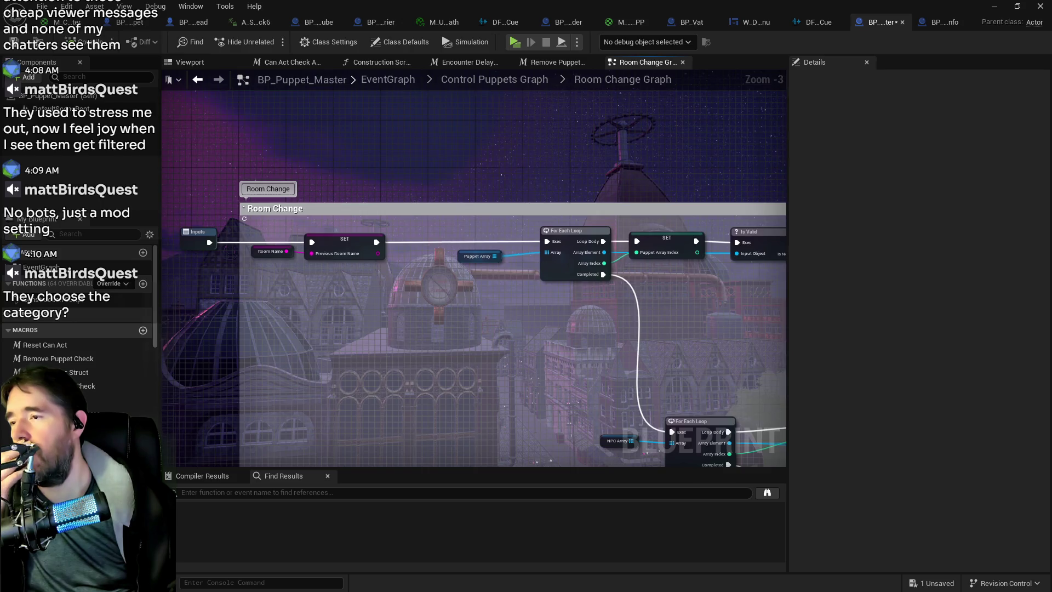
{"action": "left_click_drag", "start_coordinate": [480, 308], "coordinate": [585, 410]}
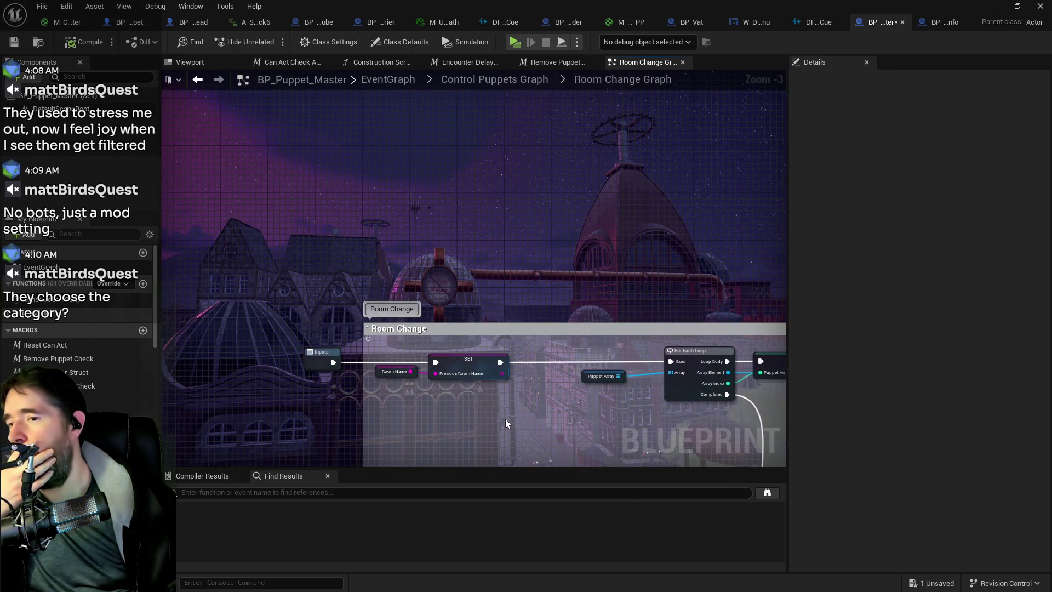
{"action": "mouse_move", "coordinate": [508, 418]}
{"action": "left_mouse_down"}
{"action": "mouse_move", "coordinate": [442, 288]}
{"action": "mouse_move", "coordinate": [442, 265]}
{"action": "left_mouse_up"}
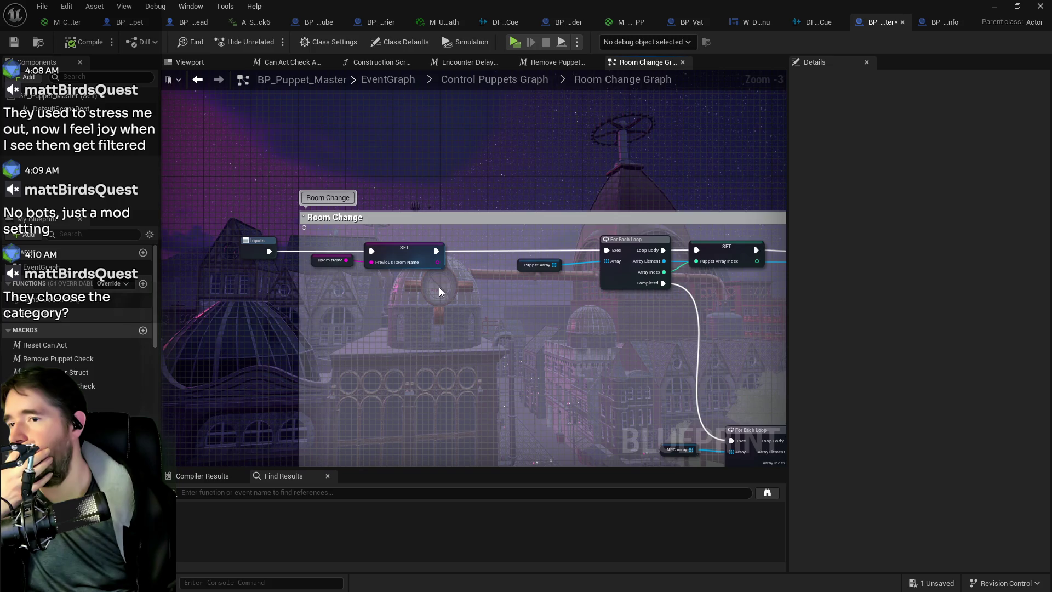
{"action": "scroll", "coordinate": [442, 315], "scroll_direction": "down", "scroll_amount": 3}
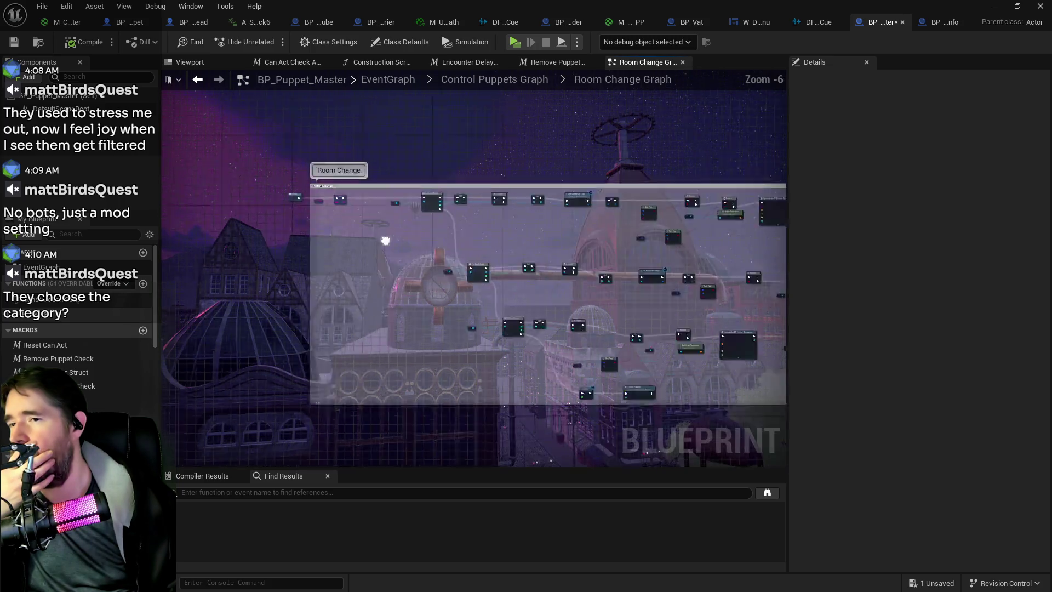
{"action": "scroll", "coordinate": [403, 251], "scroll_direction": "up", "scroll_amount": 4}
Move the Room Name and Previous Room Name SET nodes down and to the right.
{"action": "left_click_drag", "start_coordinate": [540, 334], "coordinate": [567, 431]}
{"action": "left_click", "coordinate": [273, 288]}
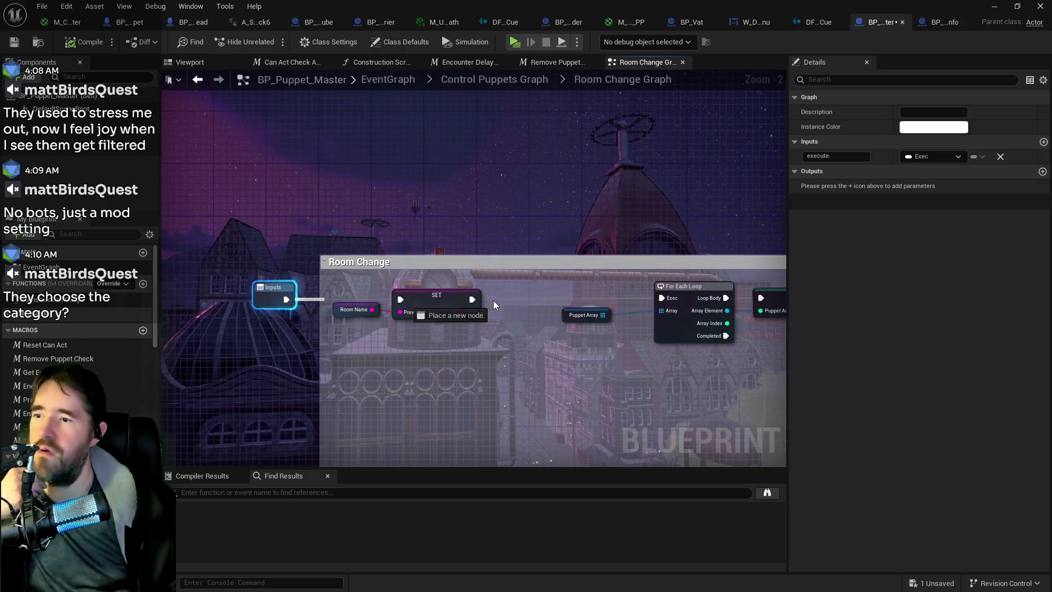
{"action": "mouse_move", "coordinate": [353, 292]}
{"action": "left_mouse_down"}
{"action": "mouse_move", "coordinate": [460, 326]}
{"action": "mouse_move", "coordinate": [476, 408]}
{"action": "left_mouse_up"}
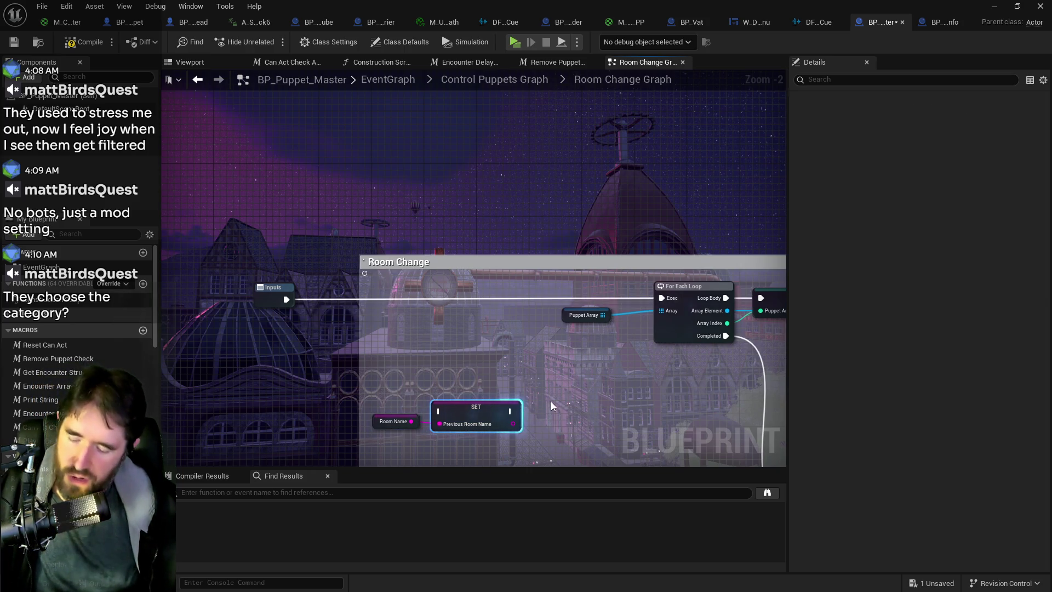
{"action": "left_click", "coordinate": [515, 417]}
{"action": "scroll", "coordinate": [533, 422], "scroll_direction": "down", "scroll_amount": 3}
{"action": "left_click", "coordinate": [418, 284], "text": "ctrl"}
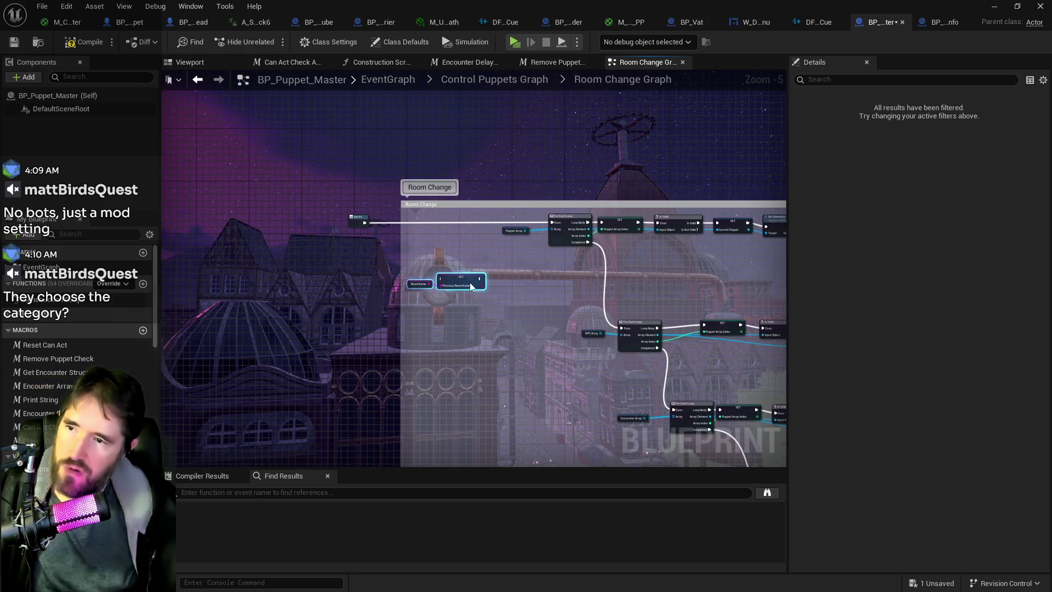
{"action": "left_click_drag", "start_coordinate": [461, 281], "coordinate": [559, 441]}
{"action": "left_click_drag", "start_coordinate": [610, 402], "coordinate": [420, 175]}
{"action": "mouse_move", "coordinate": [368, 215]}
{"action": "left_mouse_down"}
{"action": "mouse_move", "coordinate": [563, 314]}
{"action": "mouse_move", "coordinate": [681, 327]}
{"action": "left_mouse_up"}
Shift Control Puppets right and wire Delay's Completed into SET, then SET into Control Puppets.
{"action": "mouse_move", "coordinate": [684, 281]}
{"action": "left_mouse_down"}
{"action": "mouse_move", "coordinate": [764, 291]}
{"action": "mouse_move", "coordinate": [769, 280]}
{"action": "left_mouse_up"}
{"action": "left_click", "coordinate": [680, 310]}
{"action": "mouse_move", "coordinate": [629, 314]}
{"action": "left_mouse_down"}
{"action": "mouse_move", "coordinate": [660, 329]}
{"action": "mouse_move", "coordinate": [704, 289]}
{"action": "left_mouse_up"}
{"action": "scroll", "coordinate": [633, 284], "scroll_direction": "up", "scroll_amount": 3}
{"action": "left_click_drag", "start_coordinate": [640, 291], "coordinate": [740, 295]}
{"action": "left_click", "coordinate": [517, 263]}
{"action": "left_click_drag", "start_coordinate": [552, 267], "coordinate": [618, 270]}
{"action": "scroll", "coordinate": [504, 231], "scroll_direction": "down", "scroll_amount": 4}
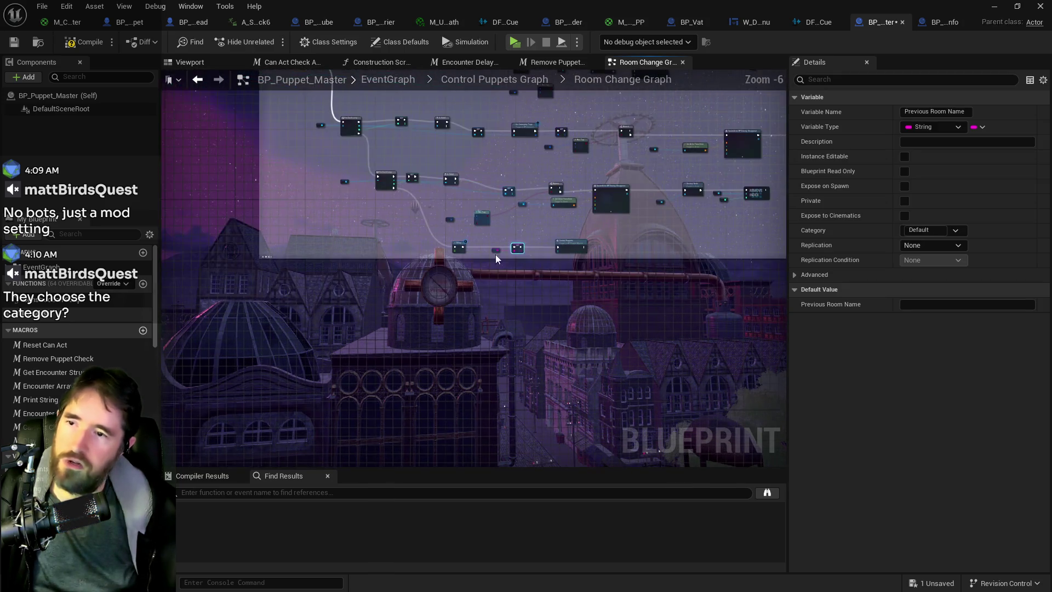
{"action": "left_click_drag", "start_coordinate": [484, 202], "coordinate": [465, 223]}
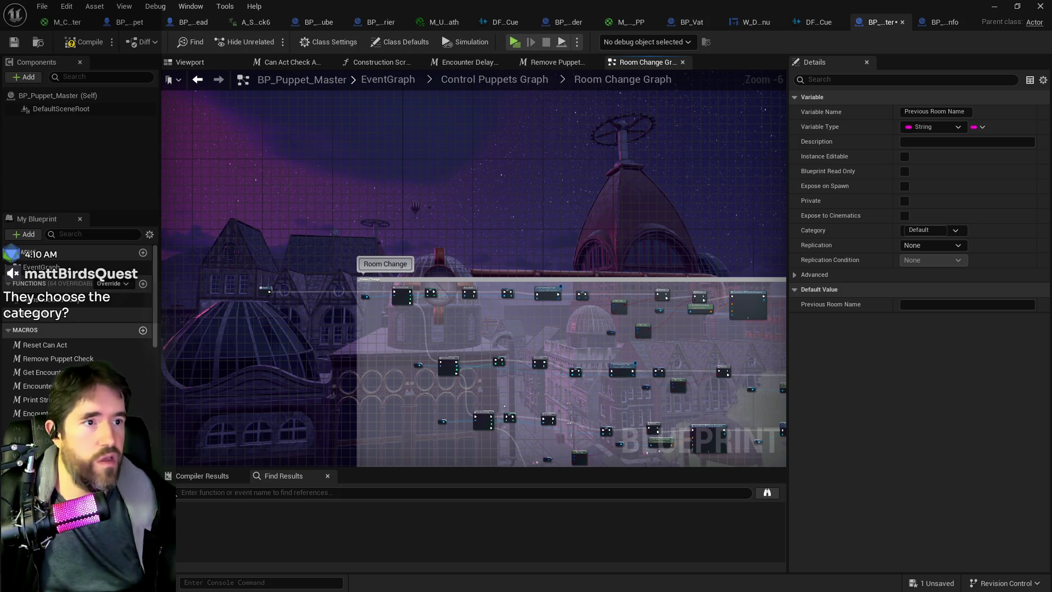
Switch to the Kick browser, shift its window up and scroll, then return to Unreal.
{"action": "key", "text": "alt+Tab"}
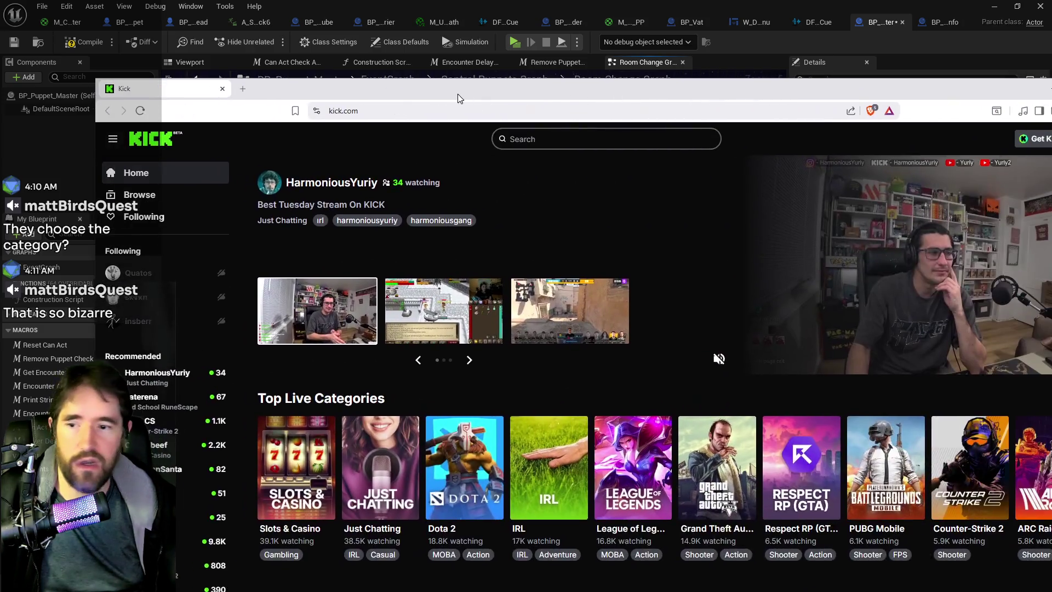
{"action": "left_click_drag", "start_coordinate": [368, 77], "coordinate": [372, 33]}
{"action": "scroll", "coordinate": [433, 392], "scroll_direction": "down", "scroll_amount": 1}
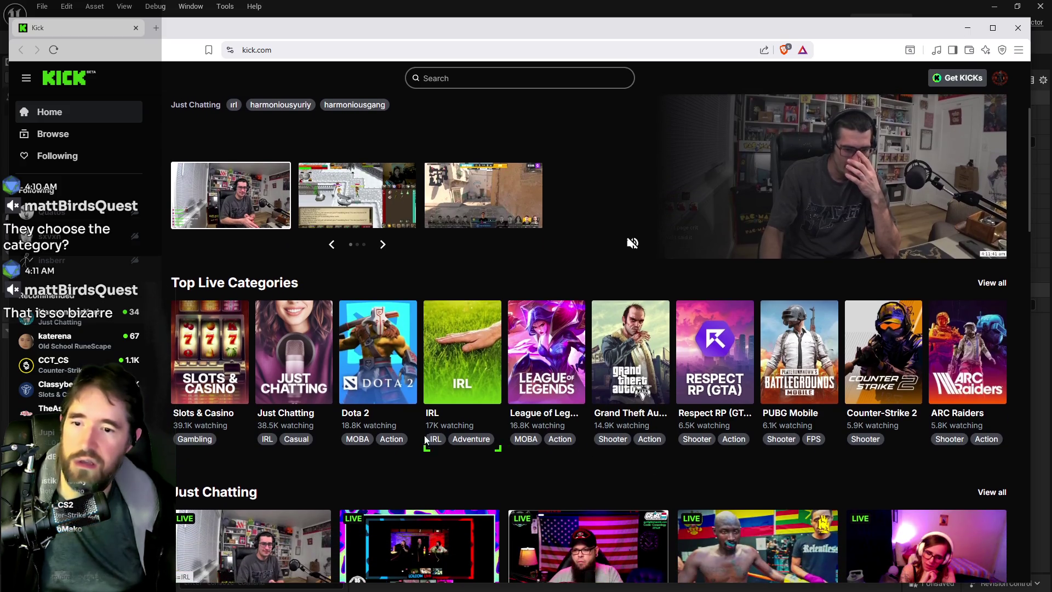
{"action": "key", "text": "alt+Tab"}
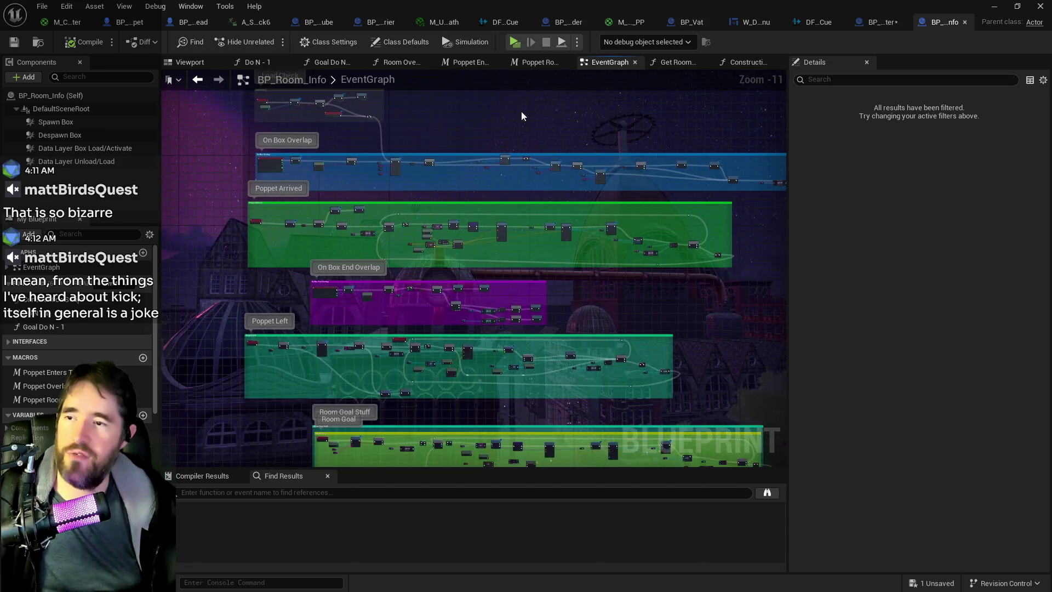
Zoom into the BP_Room_Info EventGraph.
{"action": "scroll", "coordinate": [329, 271], "scroll_direction": "up", "scroll_amount": 1}
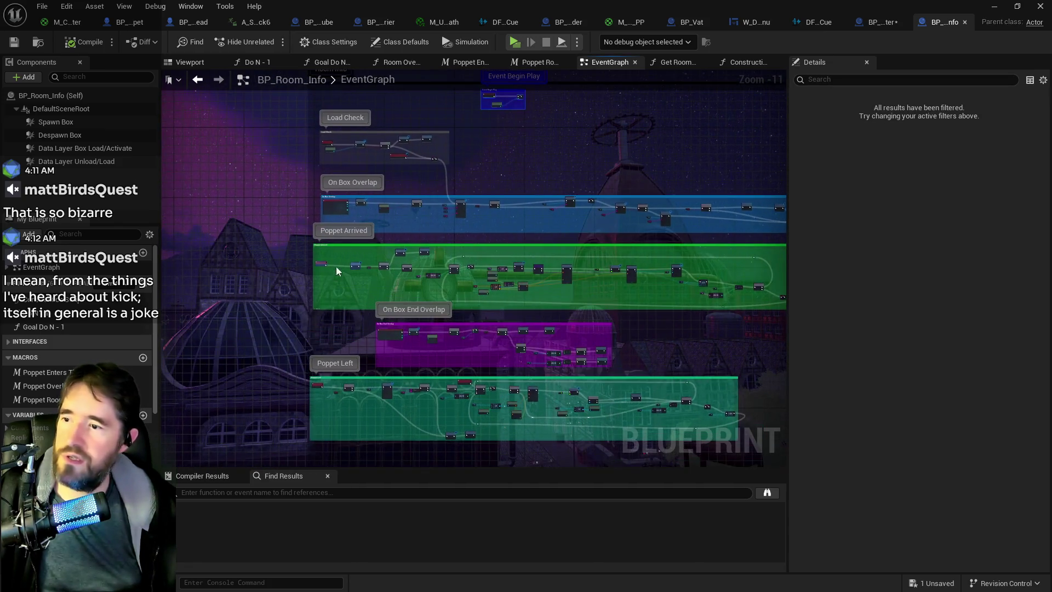
{"action": "scroll", "coordinate": [402, 160], "scroll_direction": "up", "scroll_amount": 1}
{"action": "scroll", "coordinate": [374, 152], "scroll_direction": "up", "scroll_amount": 2}
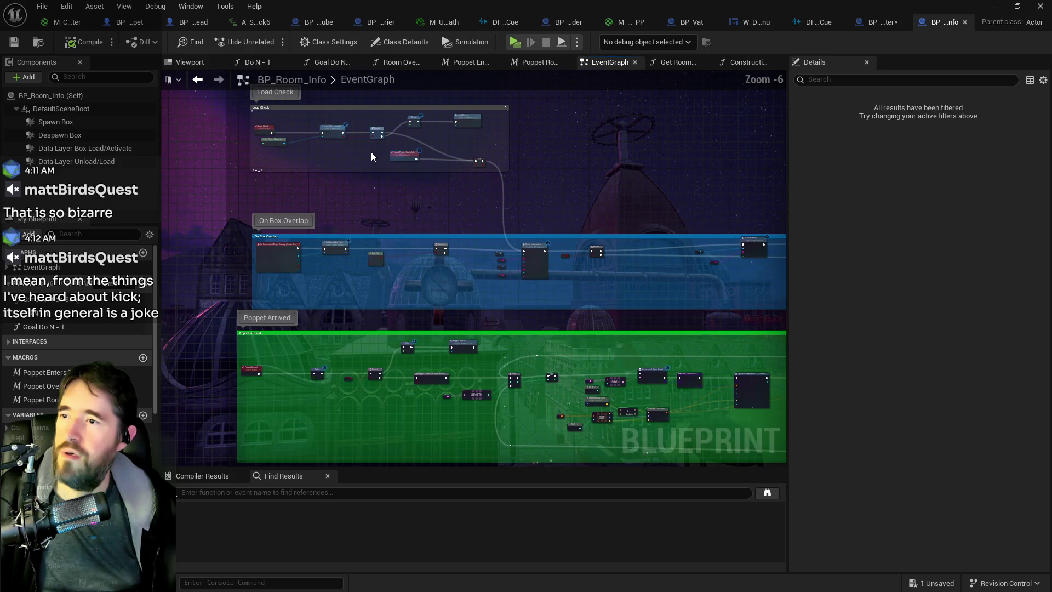
{"action": "scroll", "coordinate": [333, 162], "scroll_direction": "up", "scroll_amount": 3}
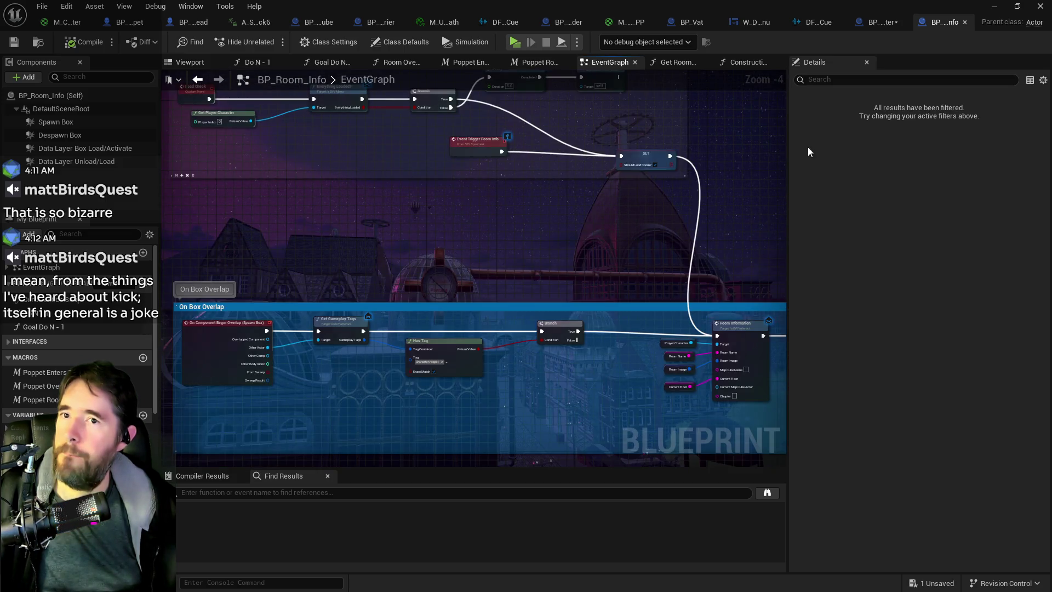
In BP_Puppet_Master's Room Change Graph, move the Inputs node up-left and focus the variables search.
{"action": "left_click", "coordinate": [876, 22]}
{"action": "left_click", "coordinate": [289, 267]}
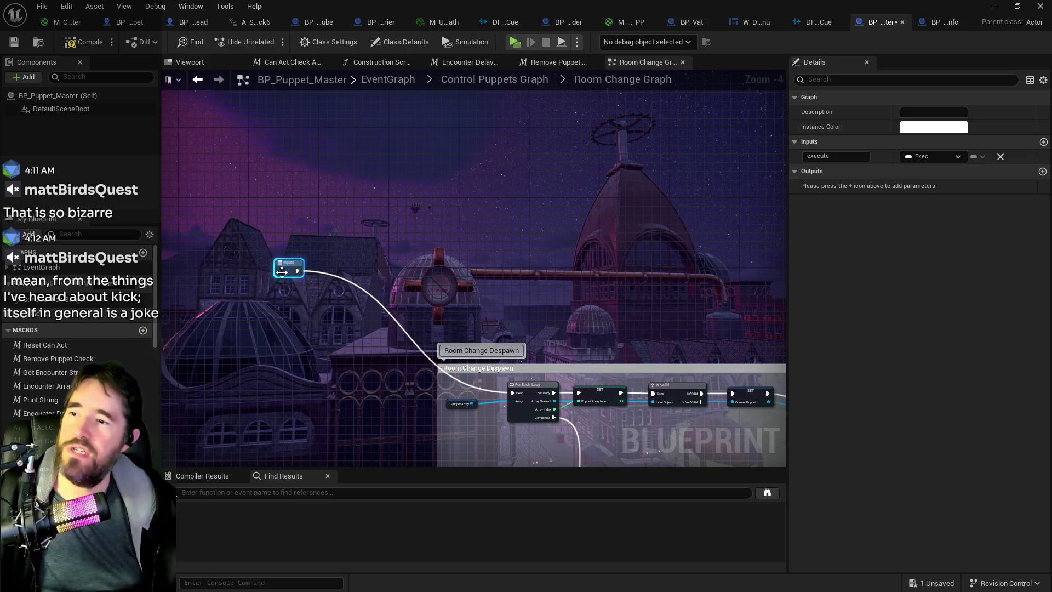
{"action": "left_click_drag", "start_coordinate": [281, 269], "coordinate": [264, 213]}
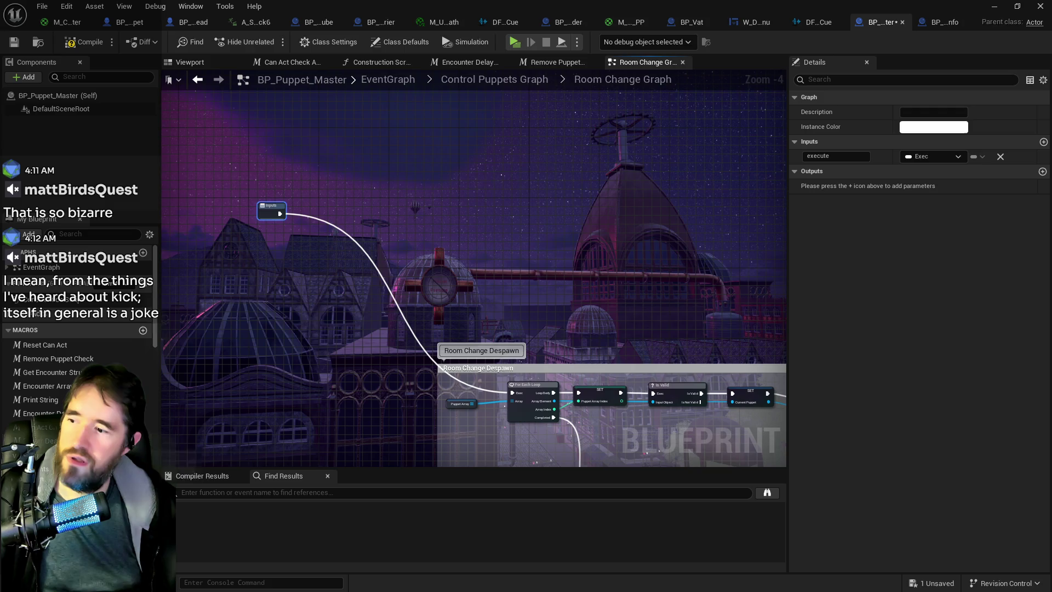
{"action": "scroll", "coordinate": [76, 328], "scroll_direction": "down", "scroll_amount": 5}
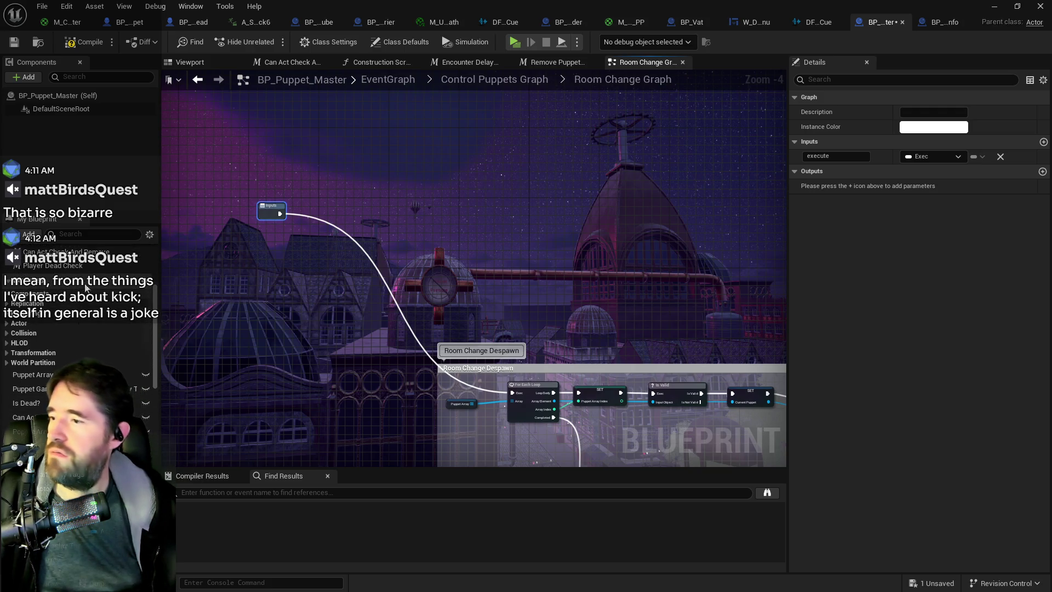
{"action": "left_click", "coordinate": [87, 234]}
Review Chapter 1 Encounter Table's New Life Room Spawn Table Index [0], then add NewFunction.
{"action": "type", "text": "encounter"}
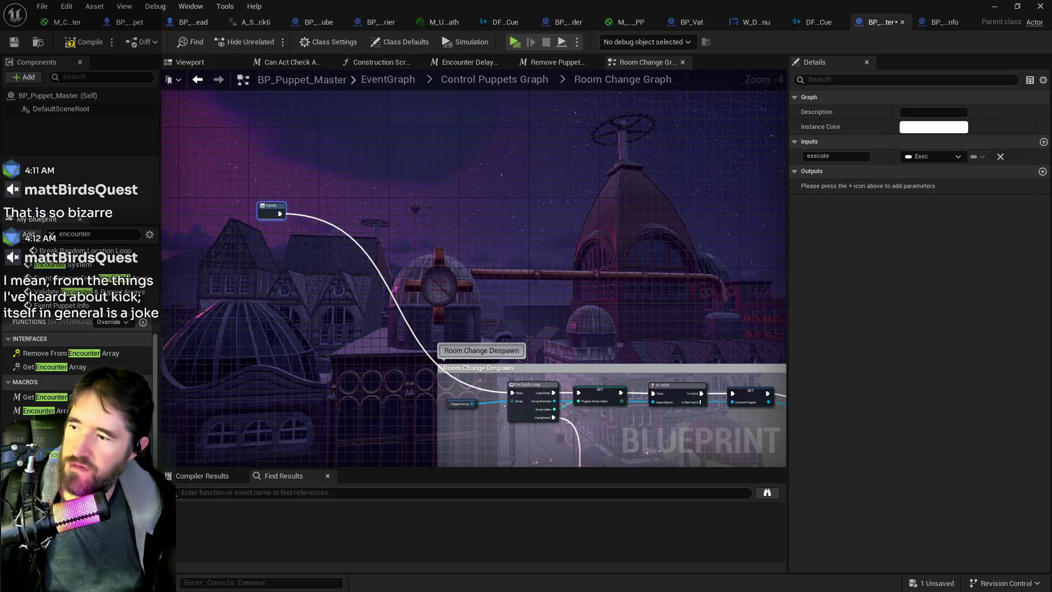
{"action": "left_click", "coordinate": [49, 453]}
{"action": "left_click", "coordinate": [805, 439]}
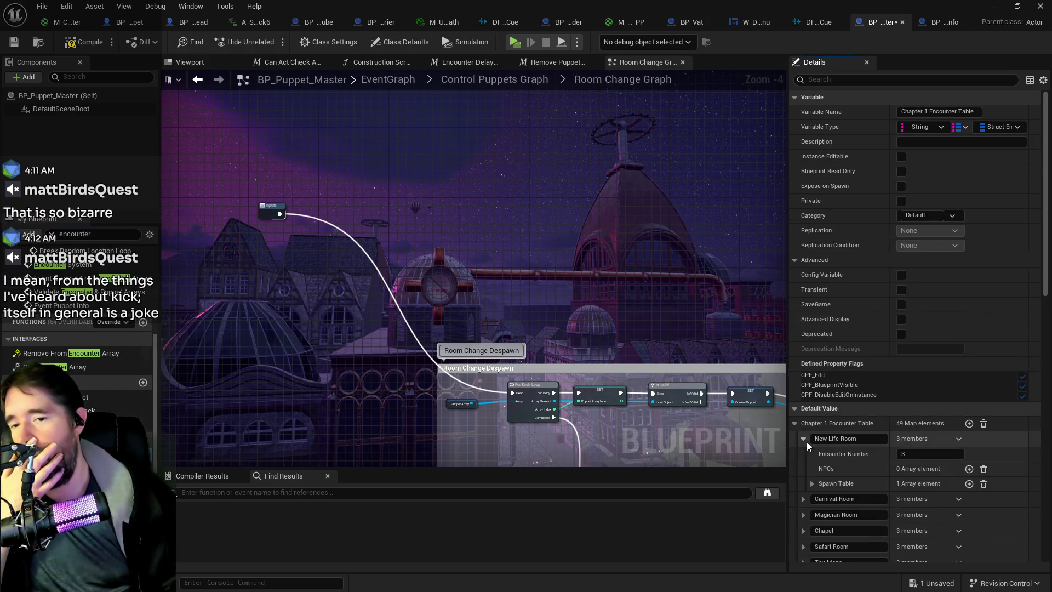
{"action": "left_click", "coordinate": [813, 483]}
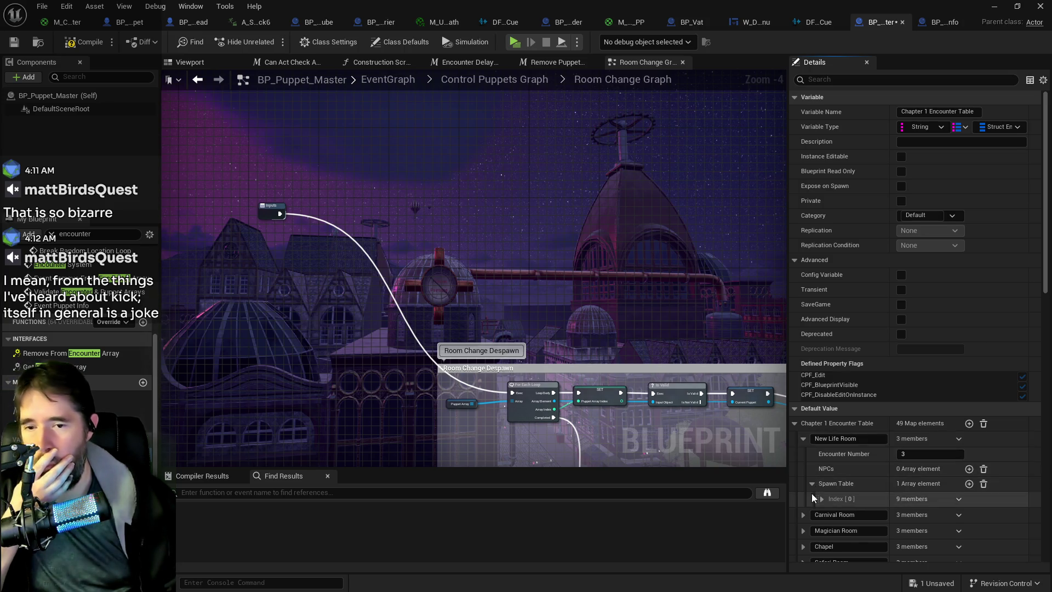
{"action": "scroll", "coordinate": [812, 493], "scroll_direction": "down", "scroll_amount": 1}
{"action": "left_click", "coordinate": [820, 482]}
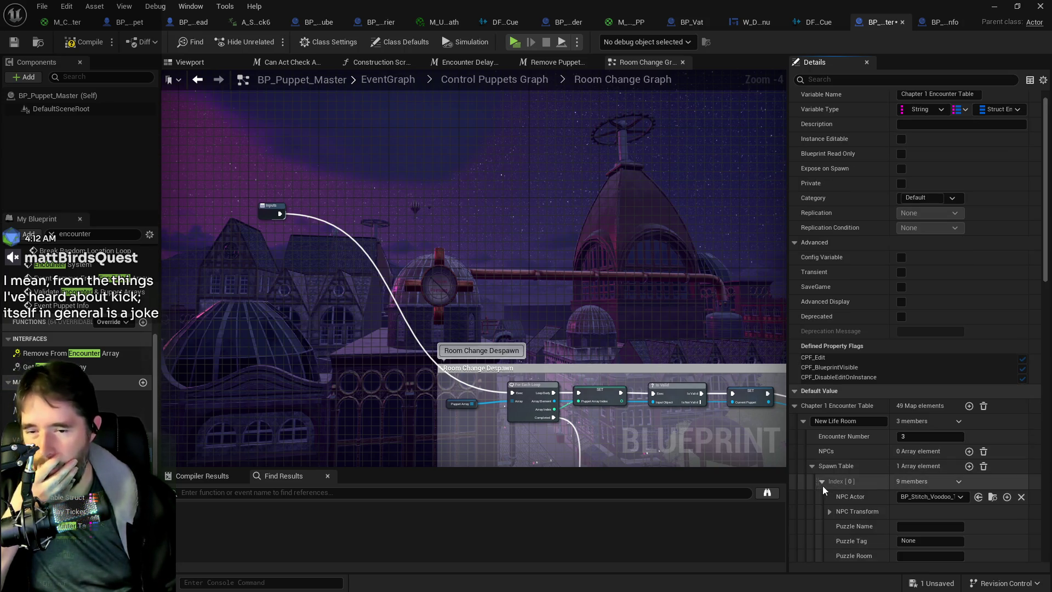
{"action": "scroll", "coordinate": [822, 485], "scroll_direction": "down", "scroll_amount": 4}
{"action": "scroll", "coordinate": [823, 488], "scroll_direction": "down", "scroll_amount": 2}
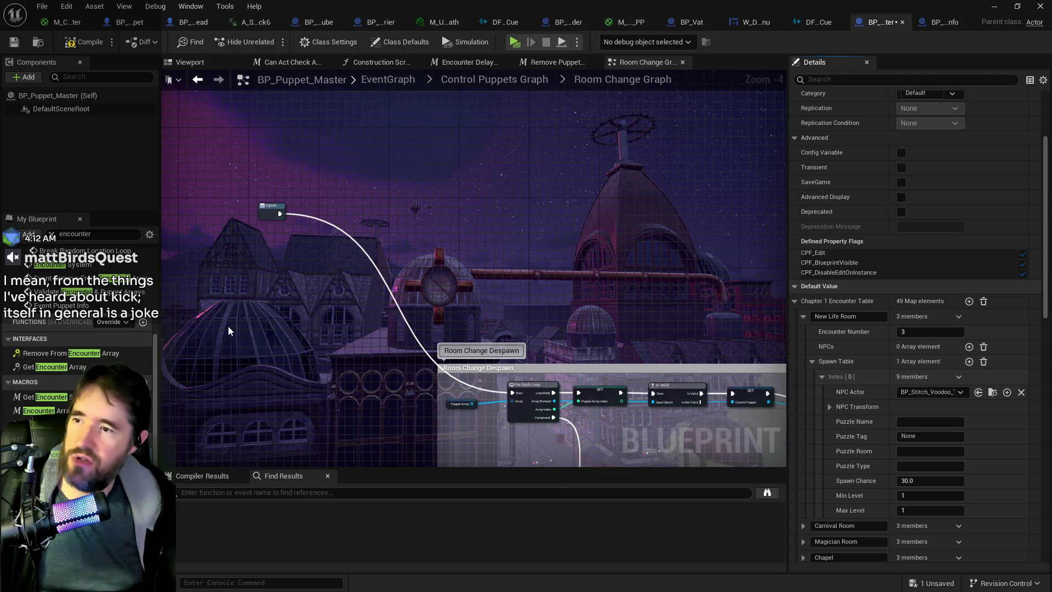
{"action": "left_click", "coordinate": [144, 322]}
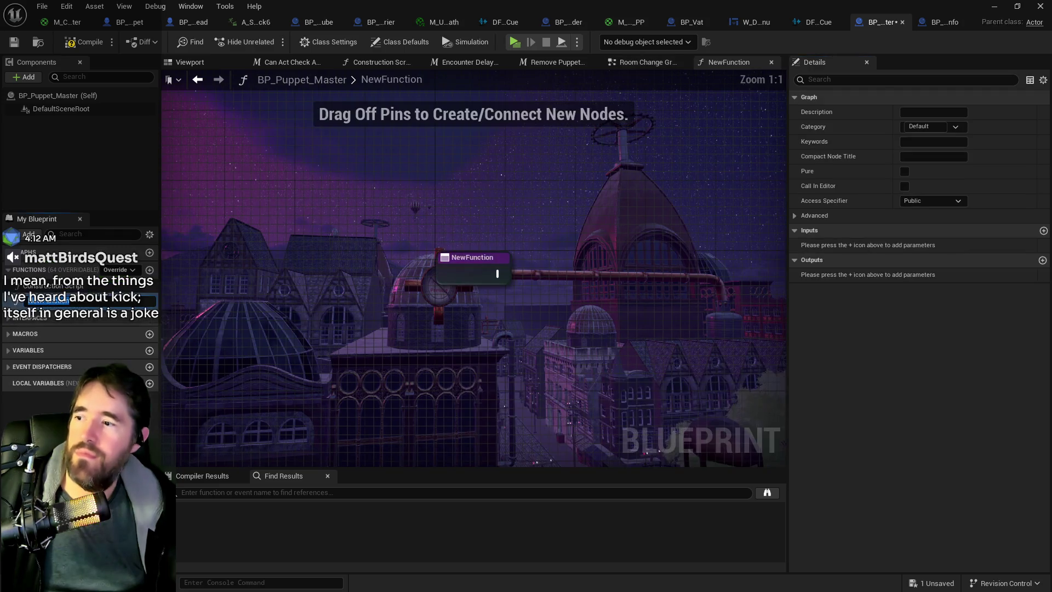
Undo adding the new function with Ctrl+Z.
{"action": "left_click", "coordinate": [66, 6]}
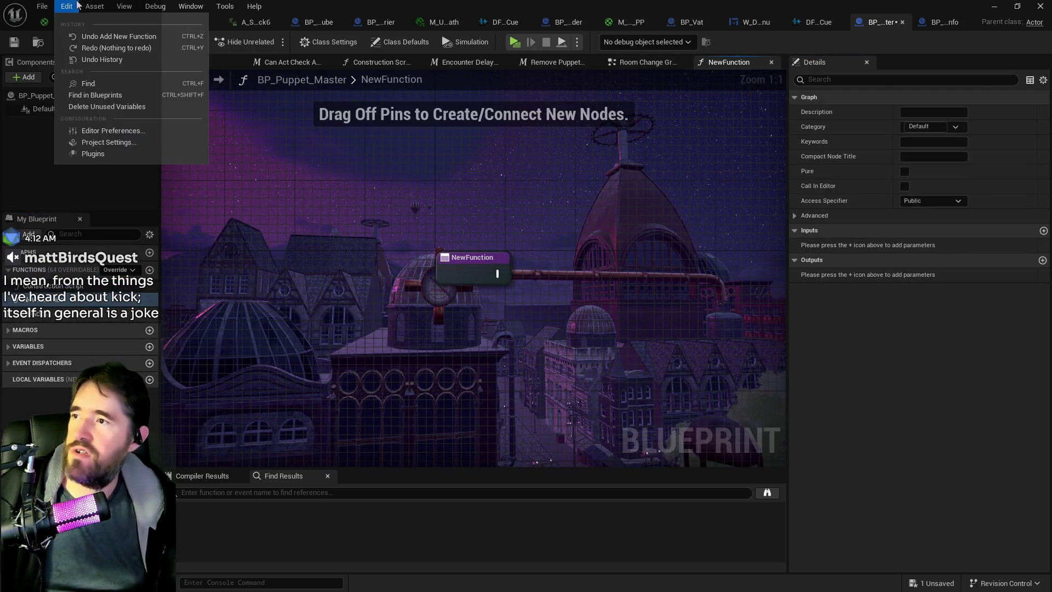
{"action": "left_click", "coordinate": [90, 344]}
{"action": "key", "text": "ctrl+z"}
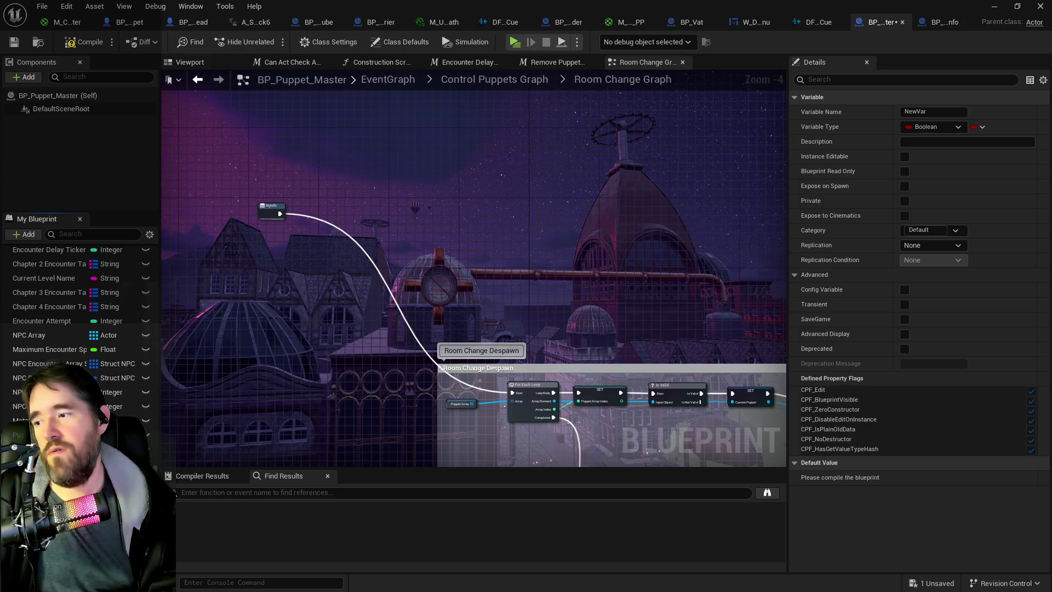
{"action": "type", "text": "Room Info Spawns"}
Name the new variable Room Info Spawns and make it a String array; view Chapter 2 Encounter Table.
{"action": "key", "text": "Return"}
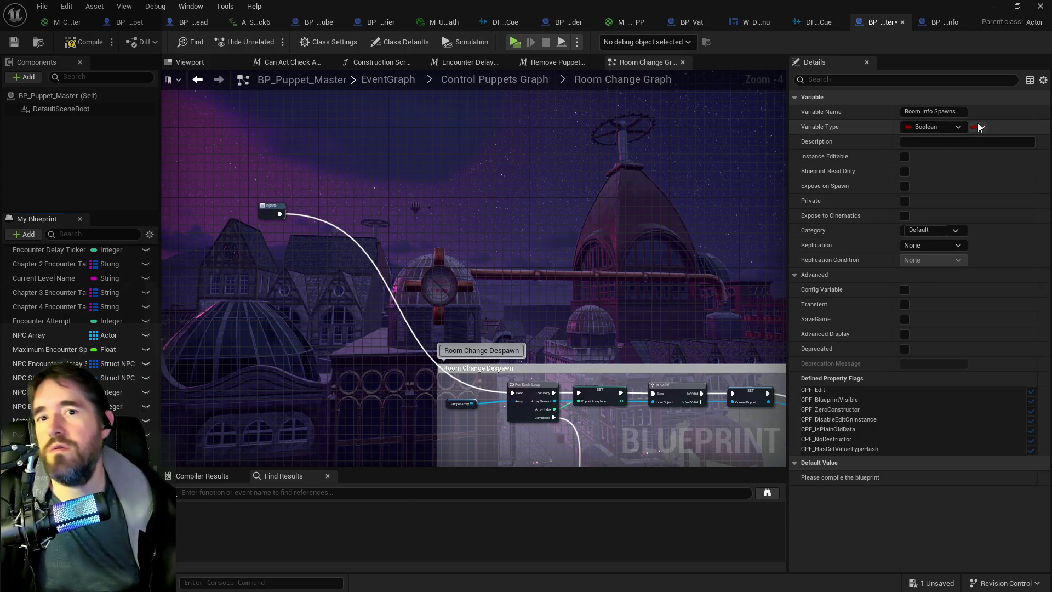
{"action": "left_click", "coordinate": [982, 127]}
{"action": "left_click", "coordinate": [916, 126]}
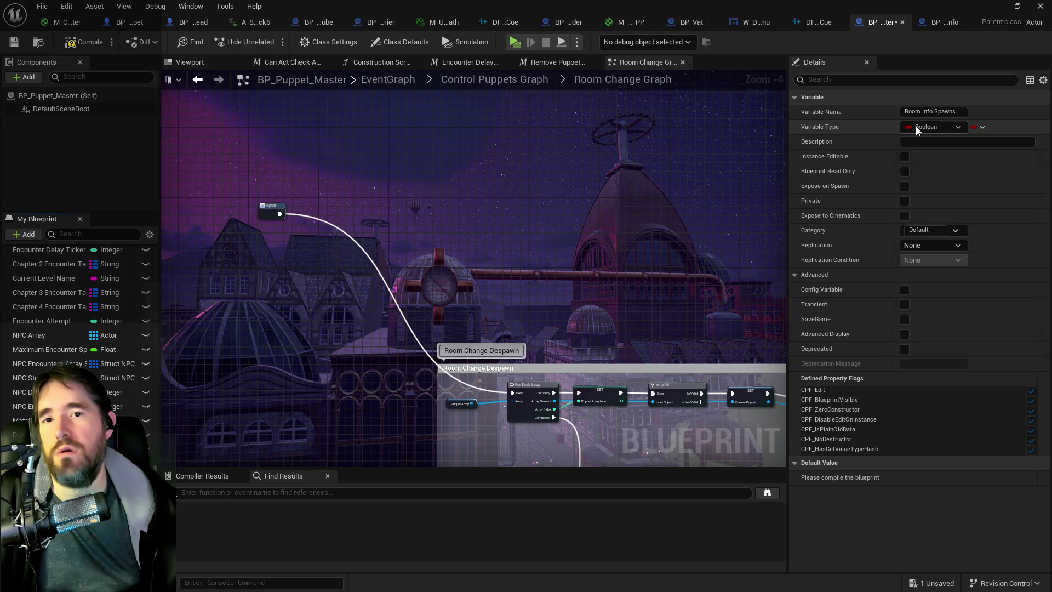
{"action": "left_click", "coordinate": [915, 127]}
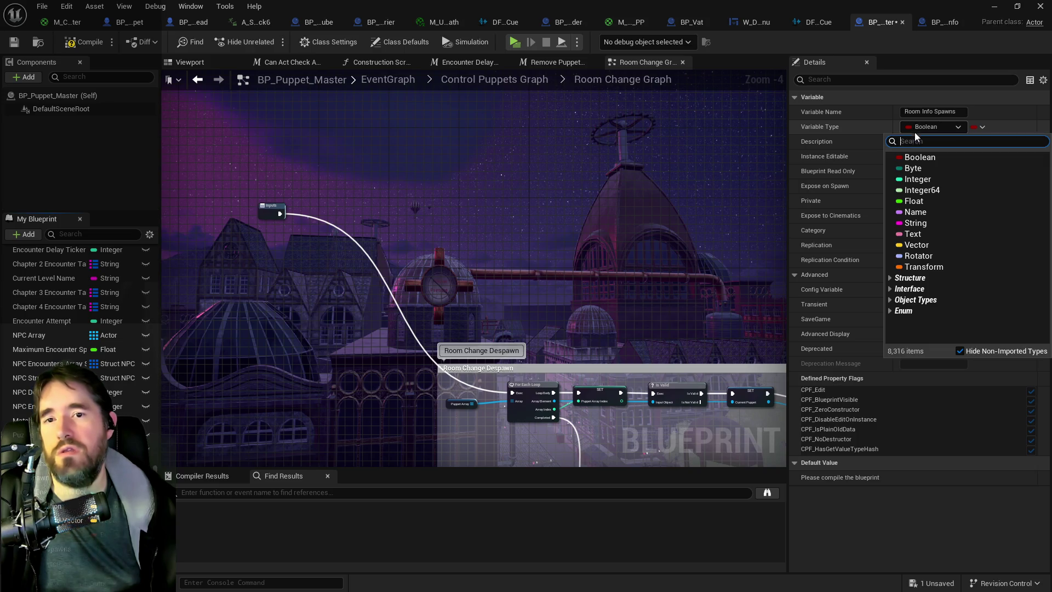
{"action": "left_click", "coordinate": [915, 223]}
{"action": "left_click", "coordinate": [981, 127]}
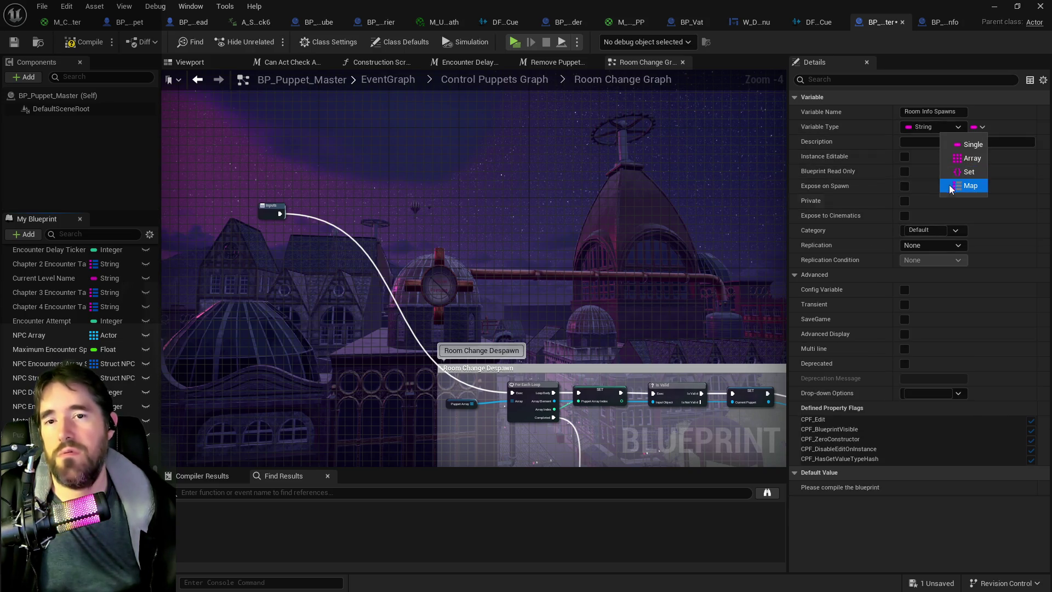
{"action": "left_click", "coordinate": [929, 129]}
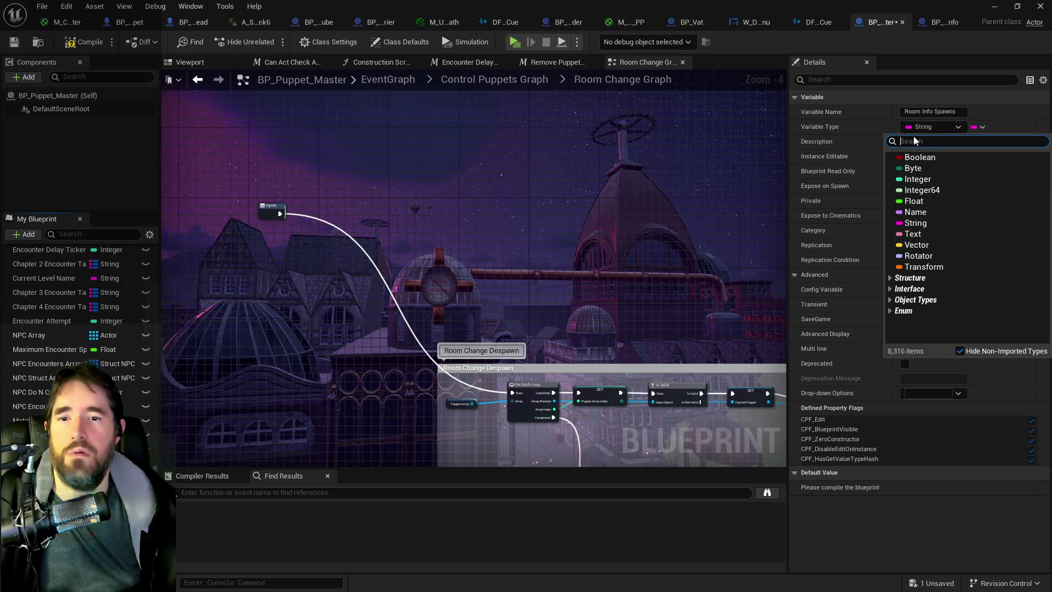
{"action": "left_click", "coordinate": [979, 127]}
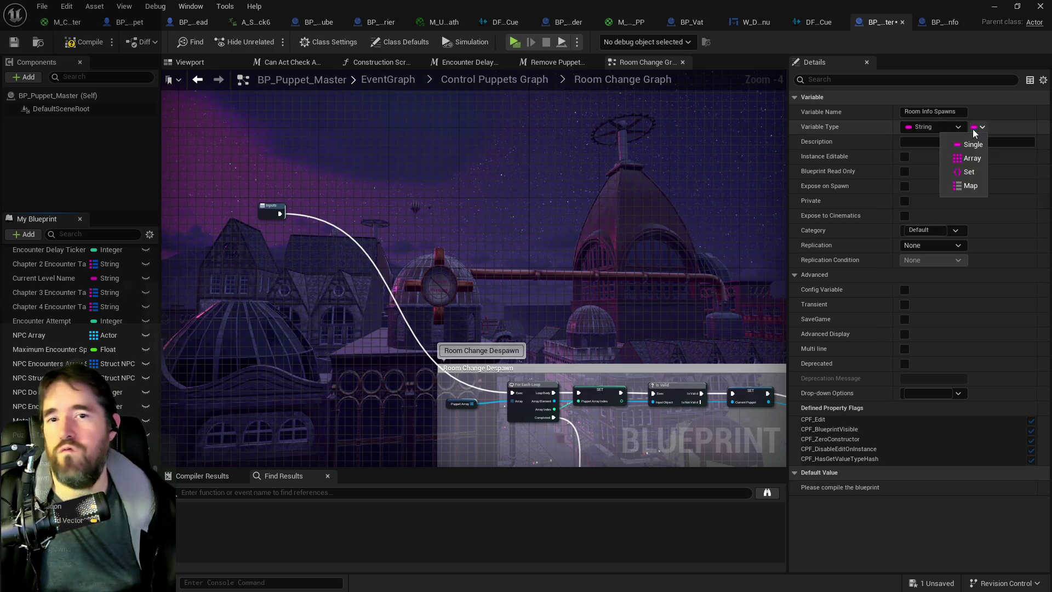
{"action": "left_click", "coordinate": [966, 158]}
{"action": "scroll", "coordinate": [75, 308], "scroll_direction": "up", "scroll_amount": 2}
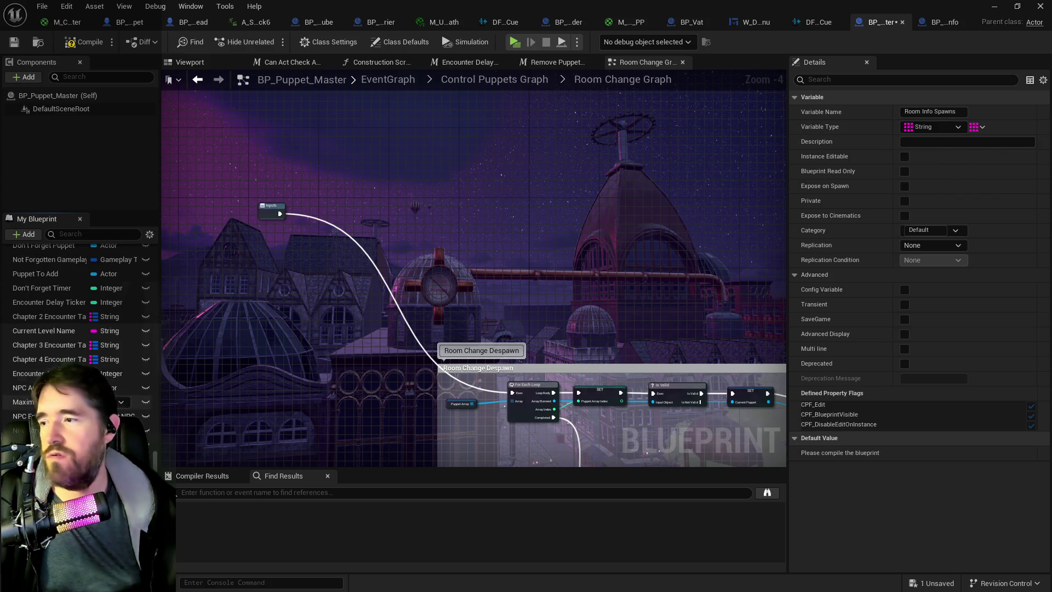
{"action": "left_click", "coordinate": [55, 317]}
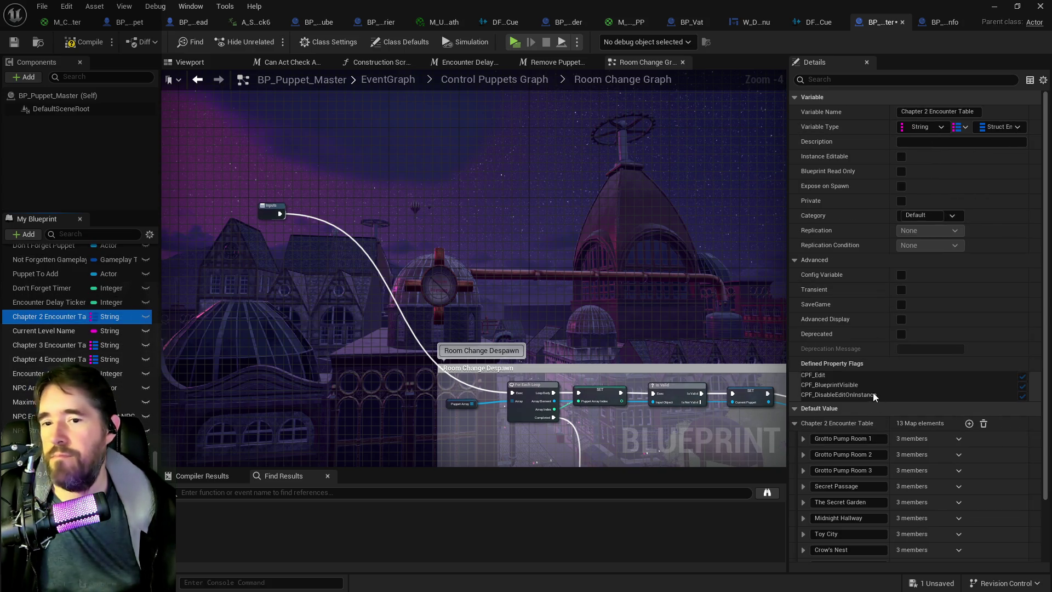
Expand Grotto Pump Room 1 in Chapter 2 Encounter Table, then show the Content Browser on Charlotte.
{"action": "left_click", "coordinate": [804, 438]}
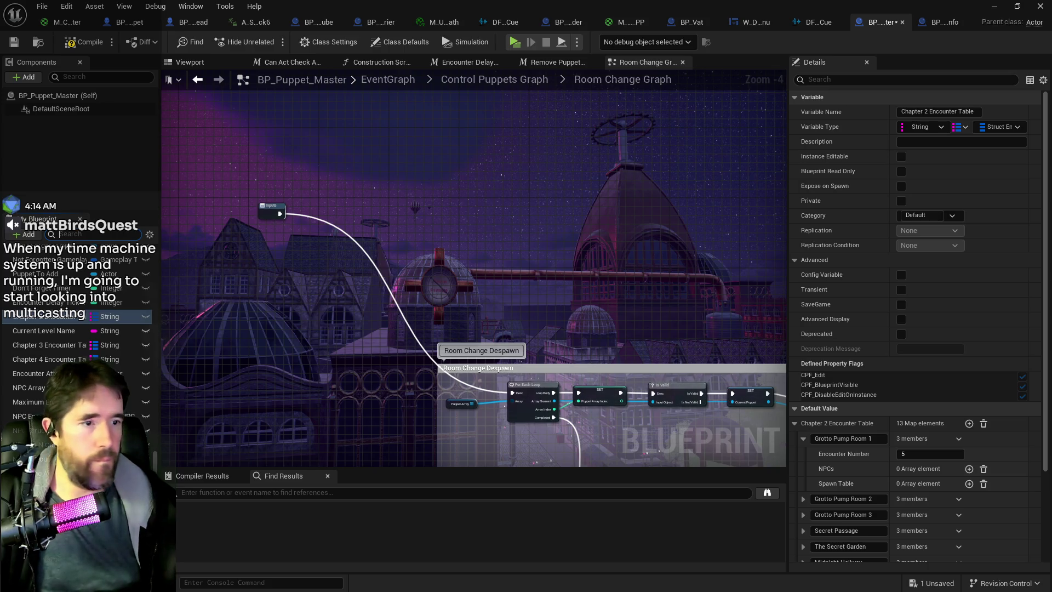
{"action": "key", "text": "ctrl+b"}
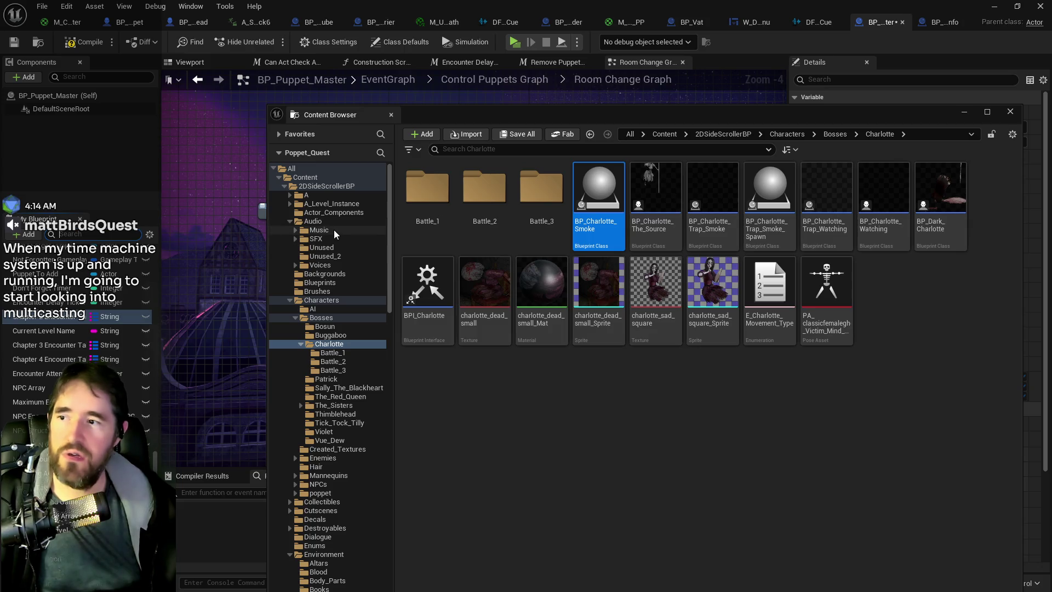
Search 'struct encoun' in 2DSideScrollerBP, open Struct_Encounter_Table, then return to BP_Puppet_Master.
{"action": "left_click", "coordinate": [346, 187]}
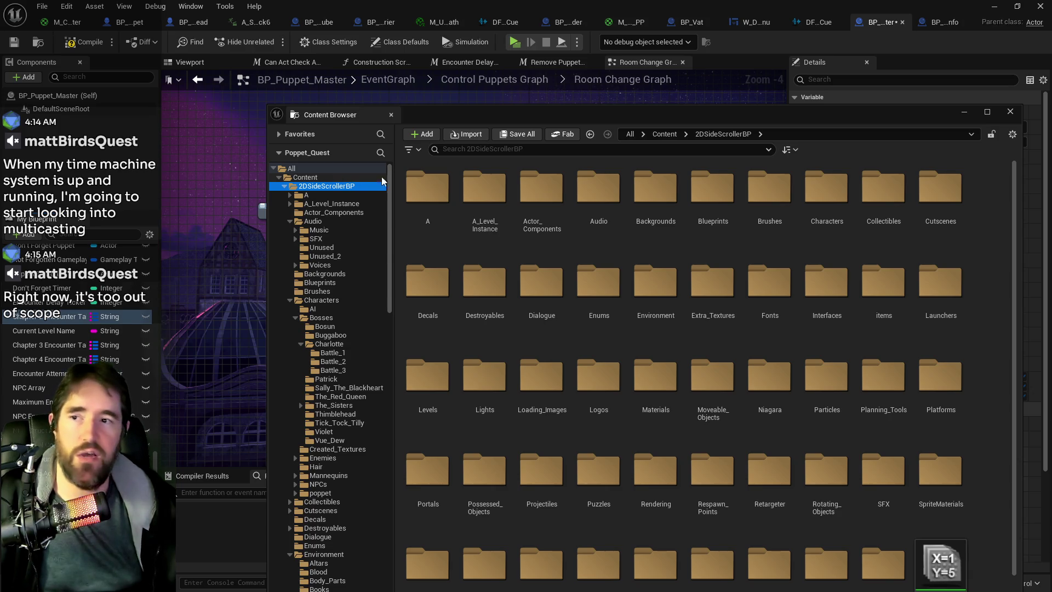
{"action": "left_click", "coordinate": [450, 152]}
{"action": "type", "text": "st"}
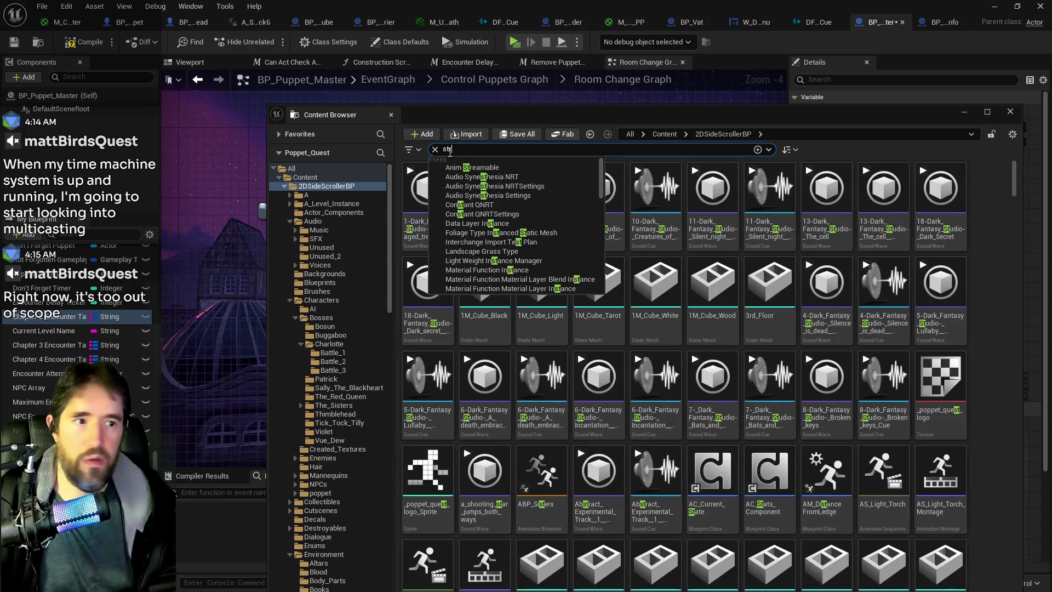
{"action": "type", "text": "ruct encoun"}
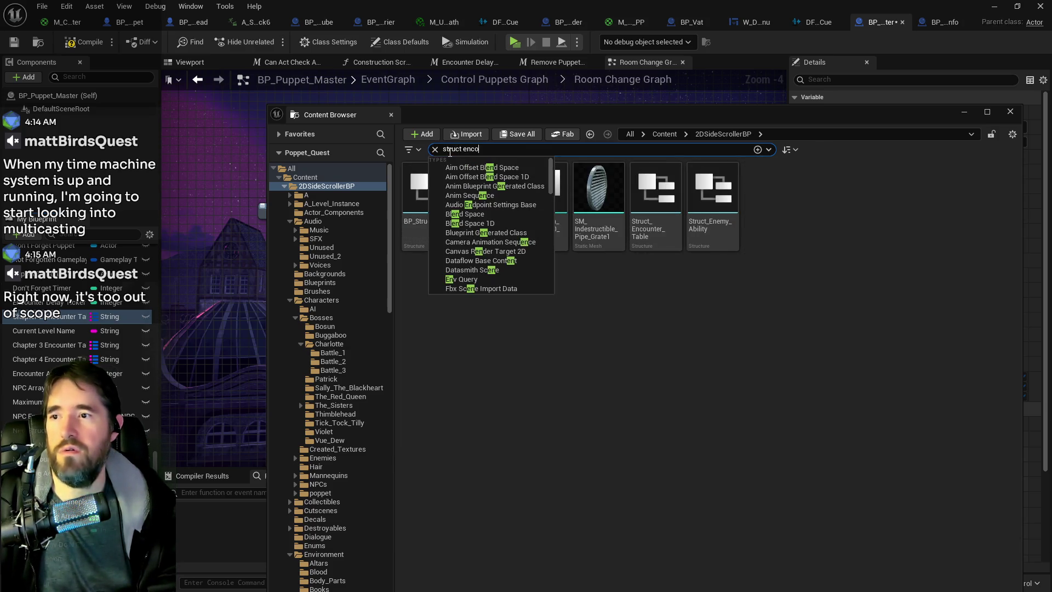
{"action": "double_click", "coordinate": [432, 232]}
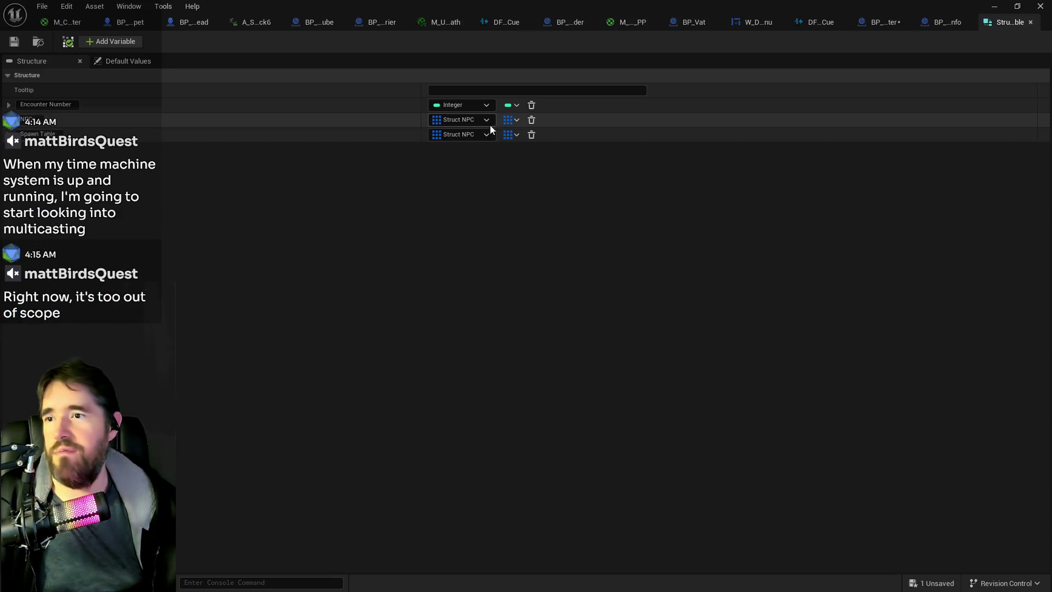
{"action": "left_click", "coordinate": [882, 22]}
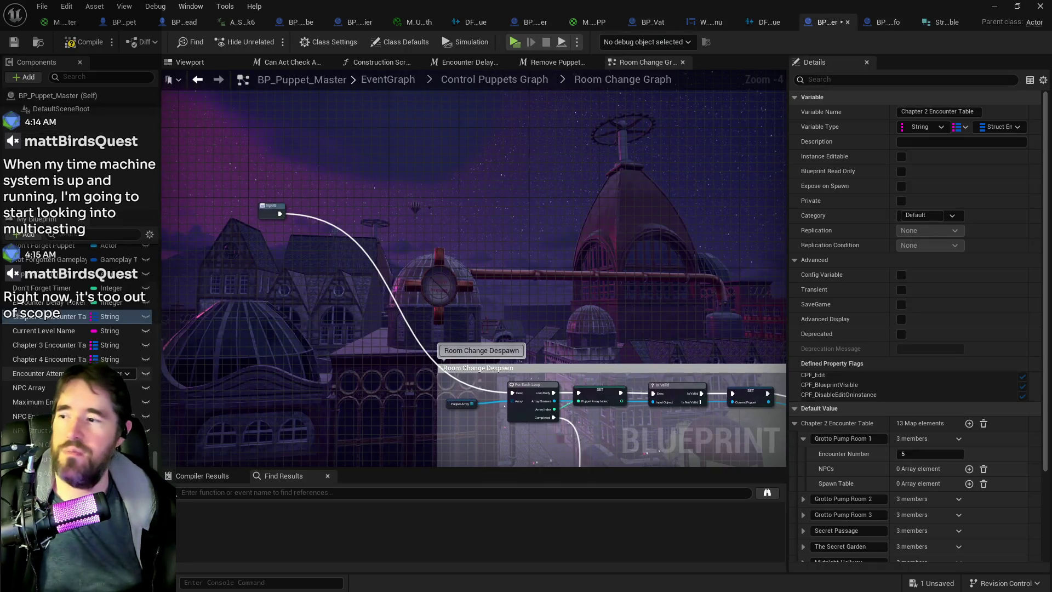
{"action": "scroll", "coordinate": [77, 319], "scroll_direction": "down", "scroll_amount": 2}
{"action": "left_click", "coordinate": [38, 450]}
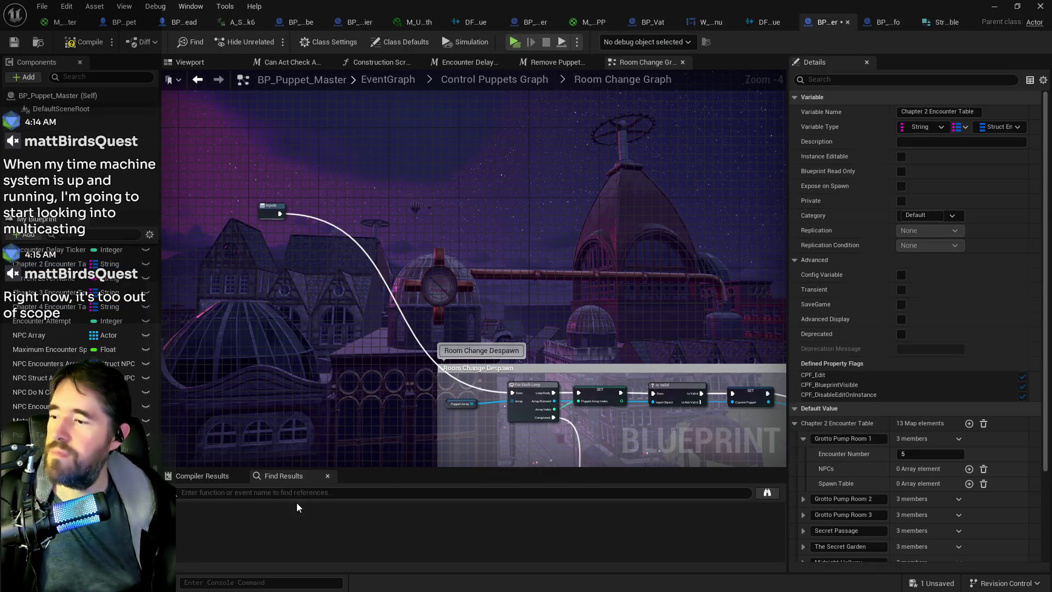
Change Room Info Spawns to a Struct NPC array, save the blueprint, and drag the variable into the graph.
{"action": "left_click", "coordinate": [981, 127]}
{"action": "type", "text": "s"}
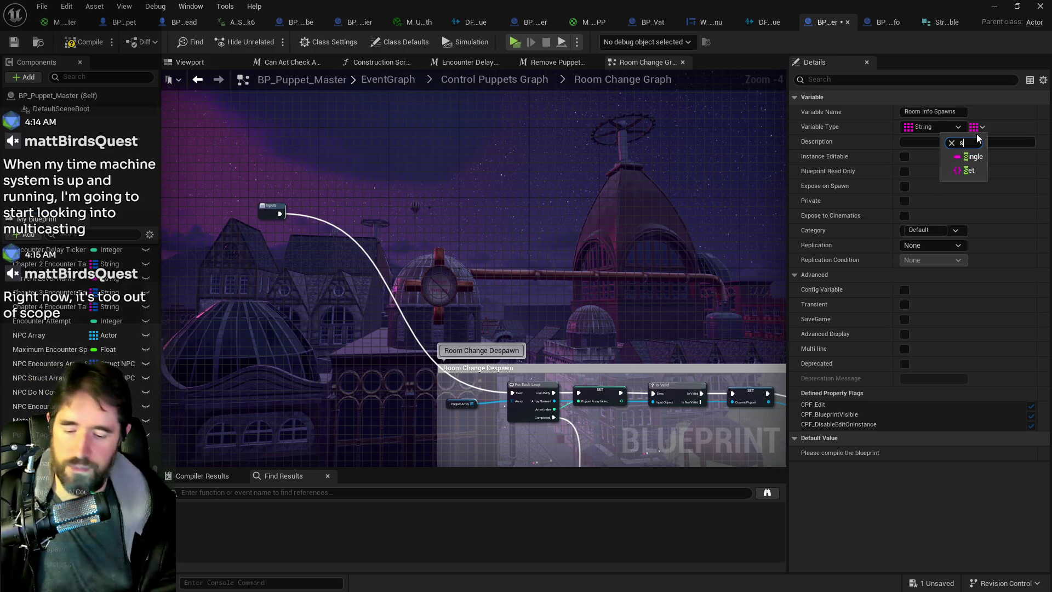
{"action": "left_click", "coordinate": [926, 128]}
{"action": "type", "text": "struct npc"}
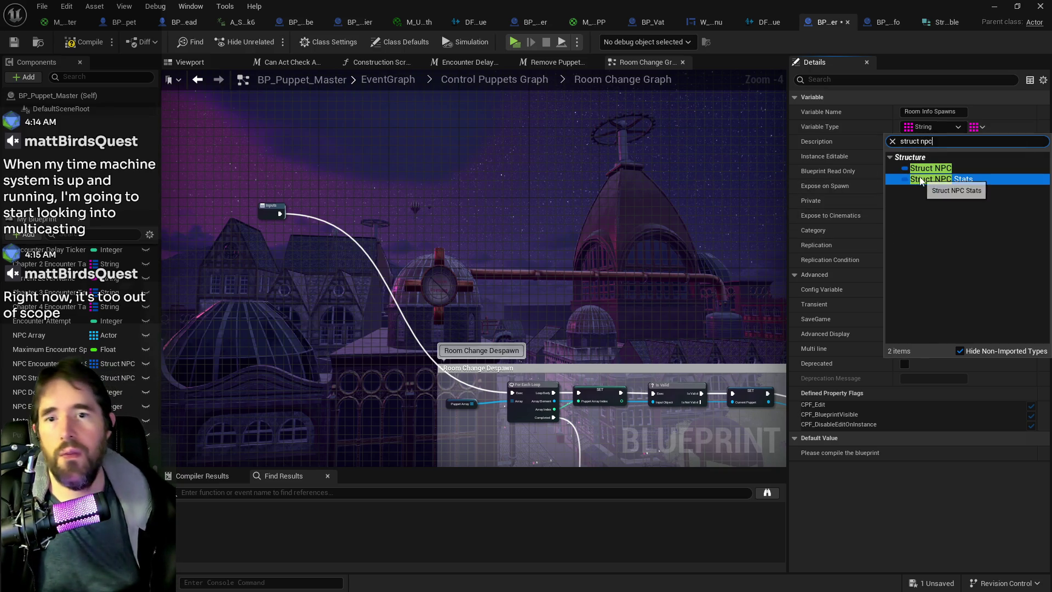
{"action": "left_click", "coordinate": [930, 168]}
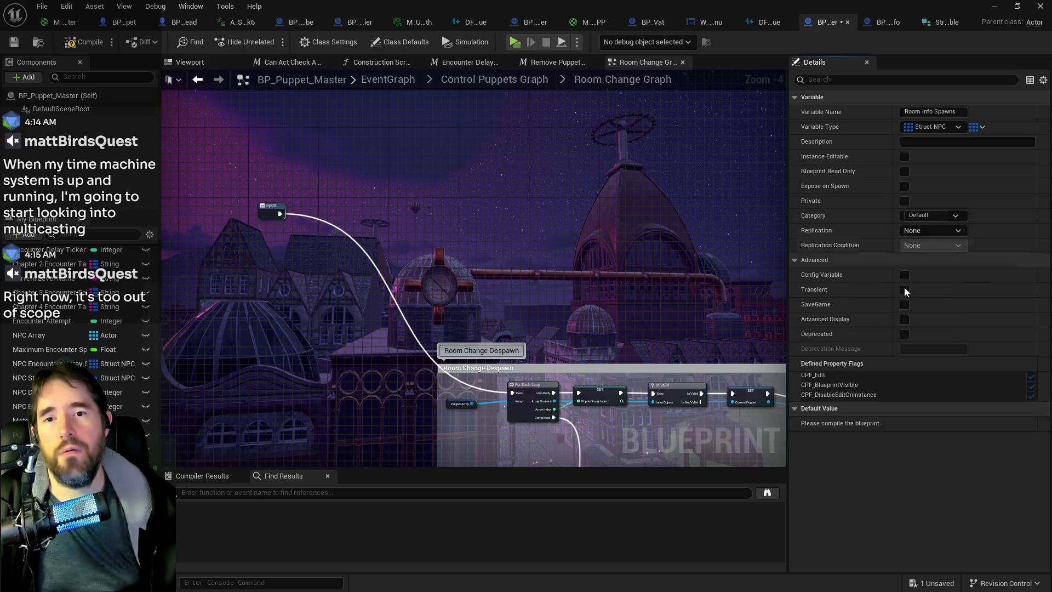
{"action": "left_click", "coordinate": [11, 46]}
{"action": "left_click", "coordinate": [9, 47]}
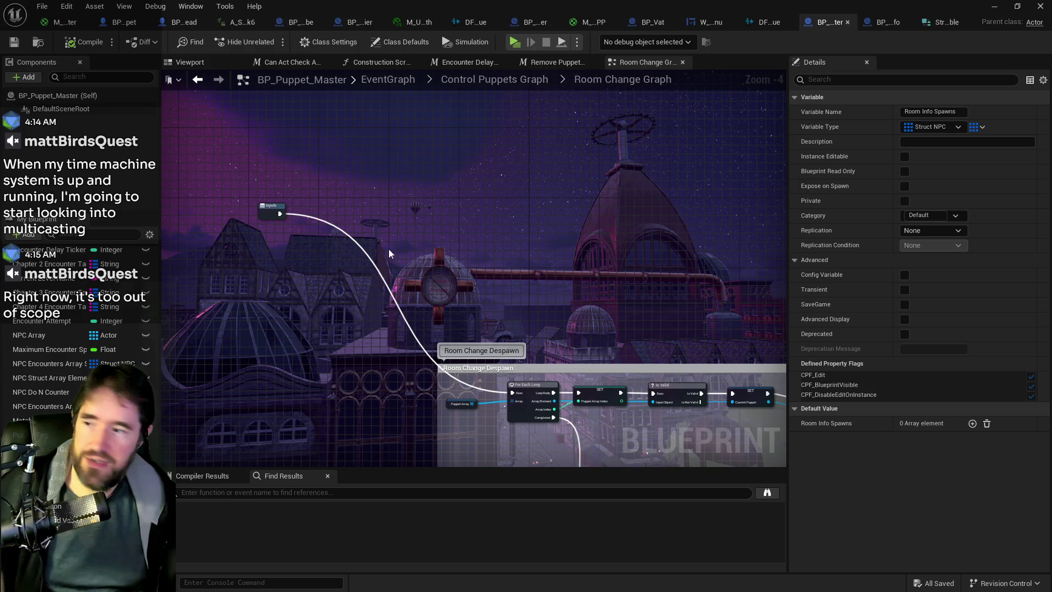
{"action": "mouse_move", "coordinate": [50, 438]}
{"action": "left_mouse_down"}
{"action": "mouse_move", "coordinate": [164, 306]}
{"action": "mouse_move", "coordinate": [321, 161]}
{"action": "mouse_move", "coordinate": [340, 171]}
{"action": "left_mouse_up"}
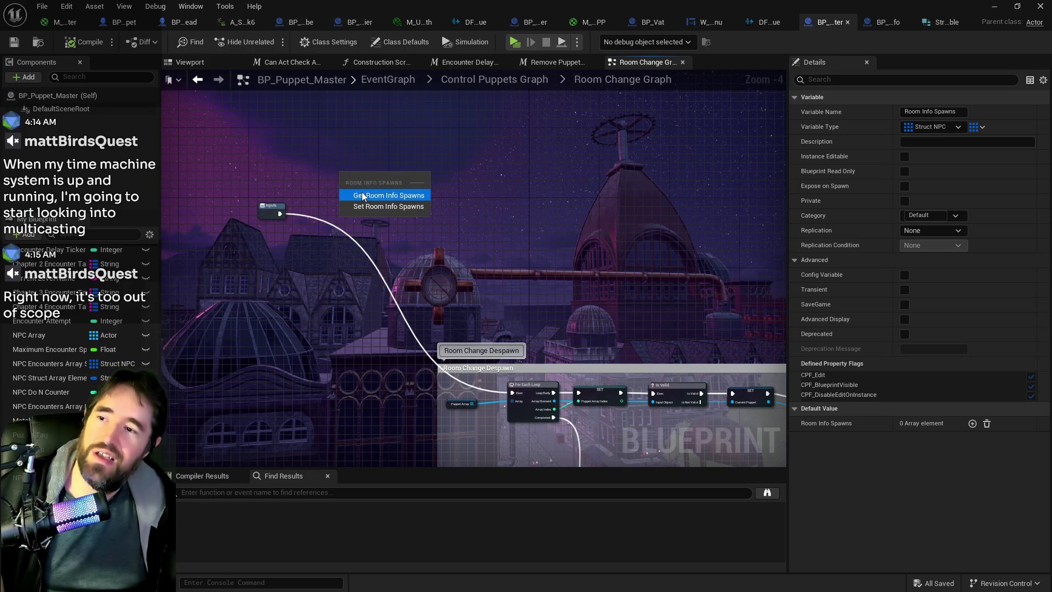
Add a Room Info Spawns getter node and inspect BP_Room_Info's Spawn Array (an Actor array).
{"action": "left_click", "coordinate": [387, 195]}
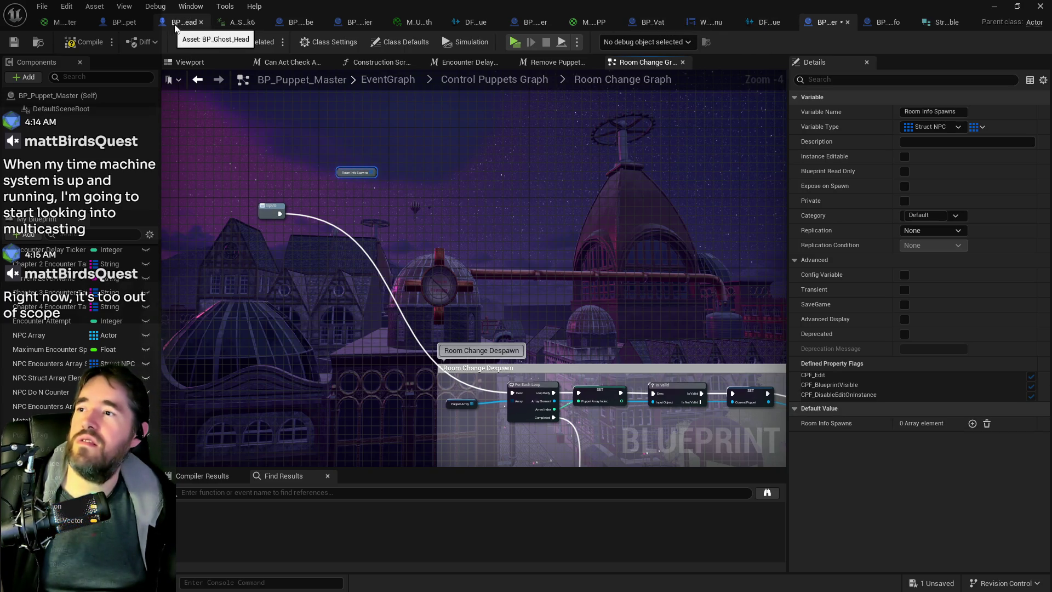
{"action": "left_click", "coordinate": [879, 24]}
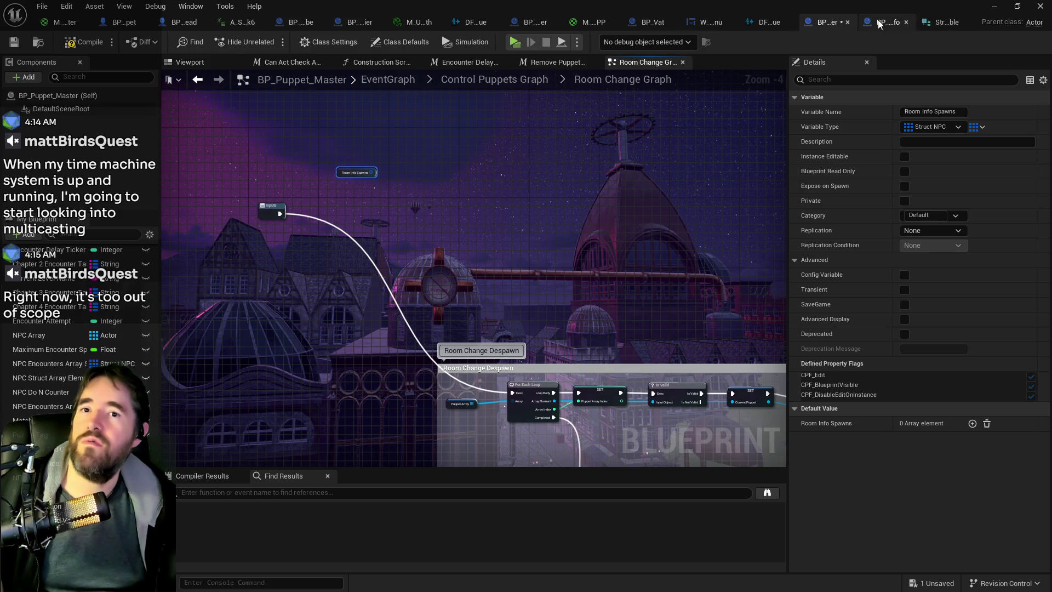
{"action": "scroll", "coordinate": [551, 217], "scroll_direction": "up", "scroll_amount": 3}
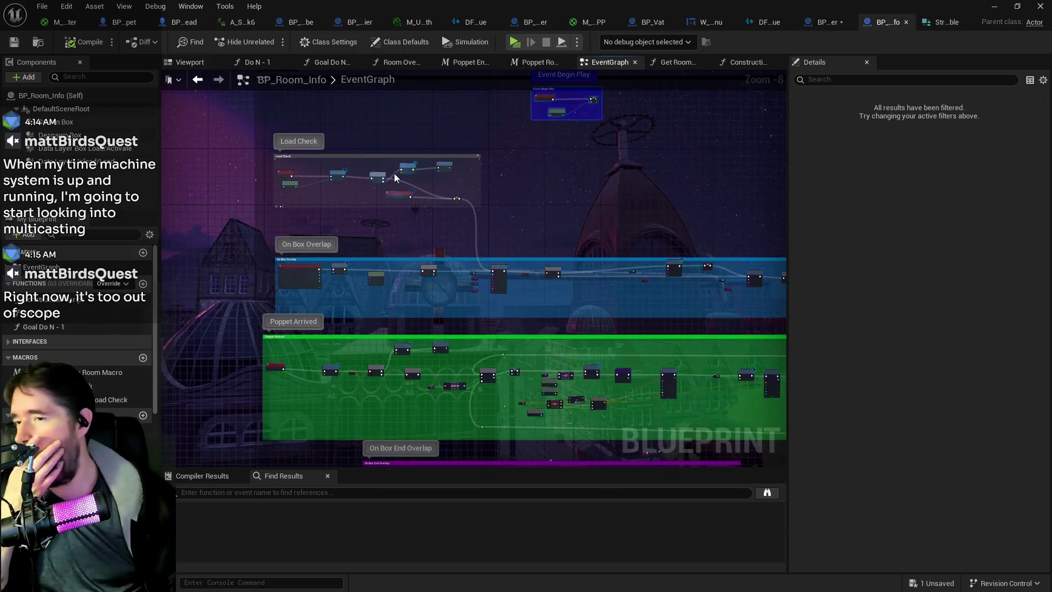
{"action": "scroll", "coordinate": [495, 357], "scroll_direction": "up", "scroll_amount": 2}
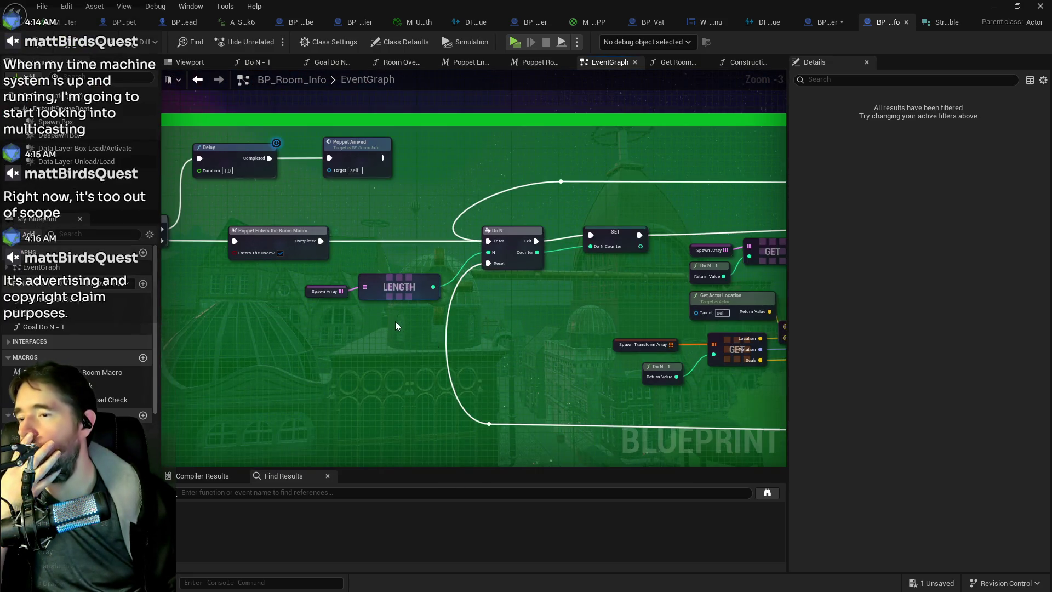
{"action": "left_click", "coordinate": [333, 298]}
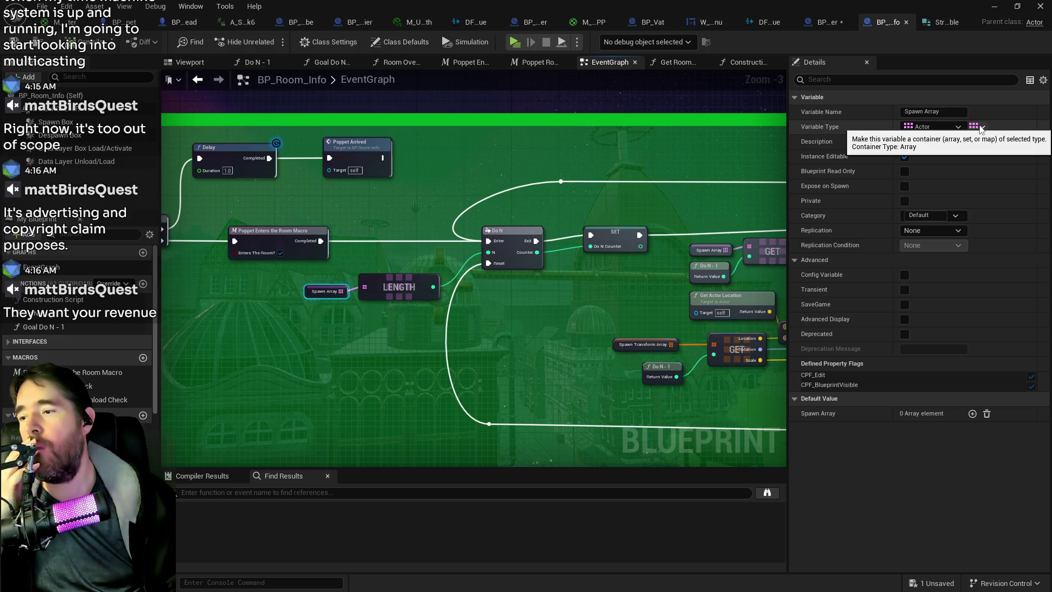
Return to BP_Puppet_Master and go up from Room Change Graph to Control Puppets Graph.
{"action": "left_click_drag", "start_coordinate": [592, 338], "coordinate": [511, 253]}
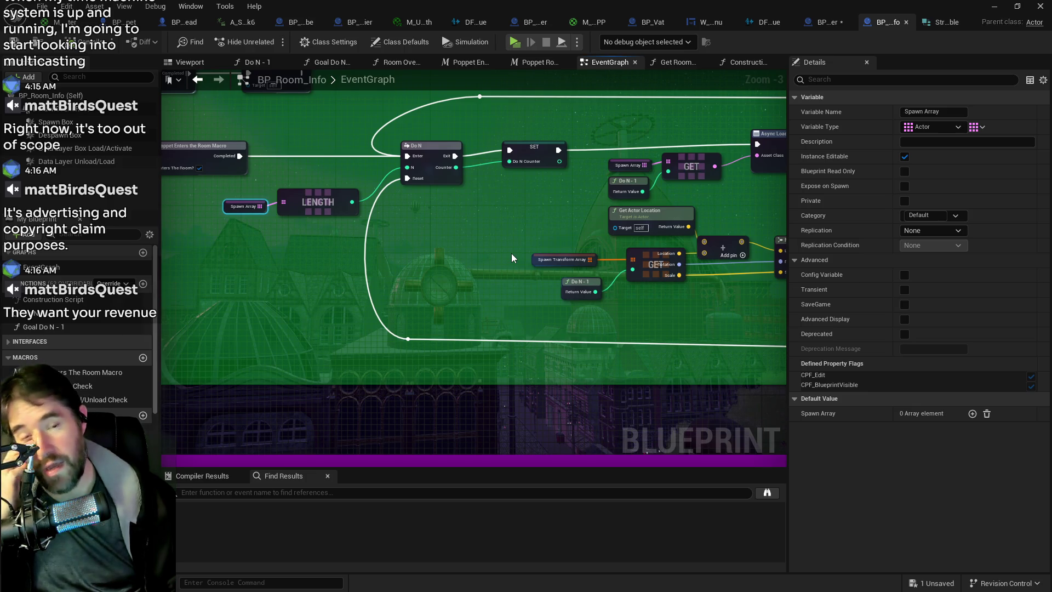
{"action": "left_click", "coordinate": [823, 22]}
{"action": "left_click", "coordinate": [509, 78]}
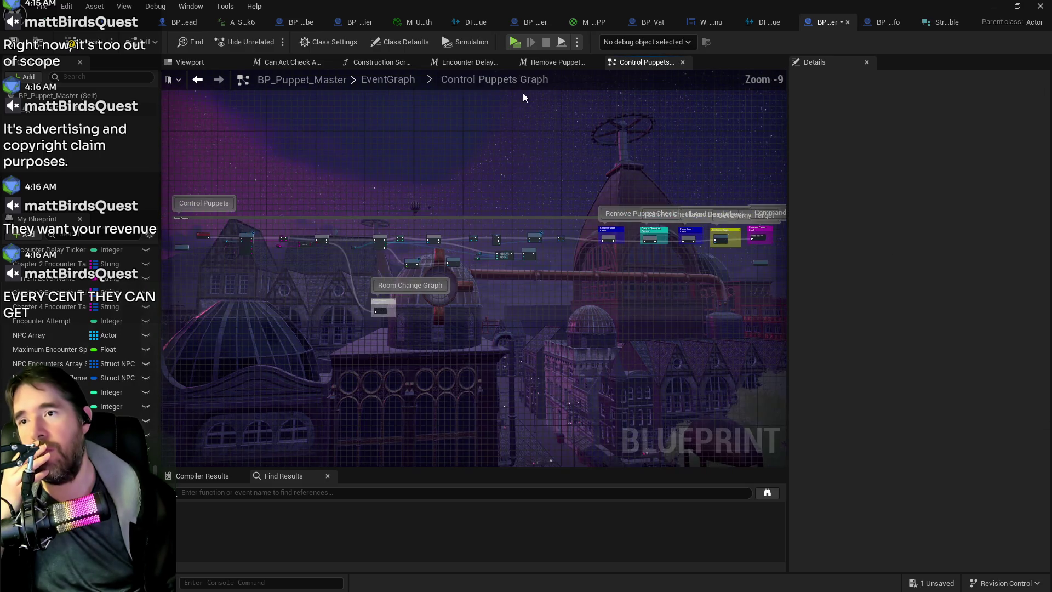
Go up to the Puppet Master graphs and drill into Encounter System Graph, then Spawn Enemy Graph.
{"action": "left_click", "coordinate": [390, 80]}
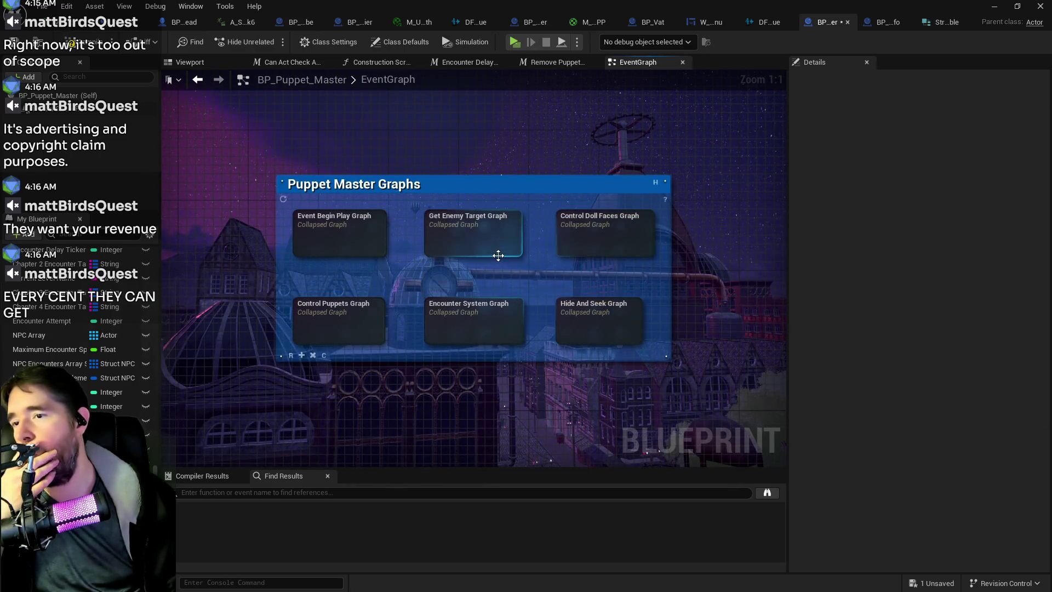
{"action": "double_click", "coordinate": [470, 320]}
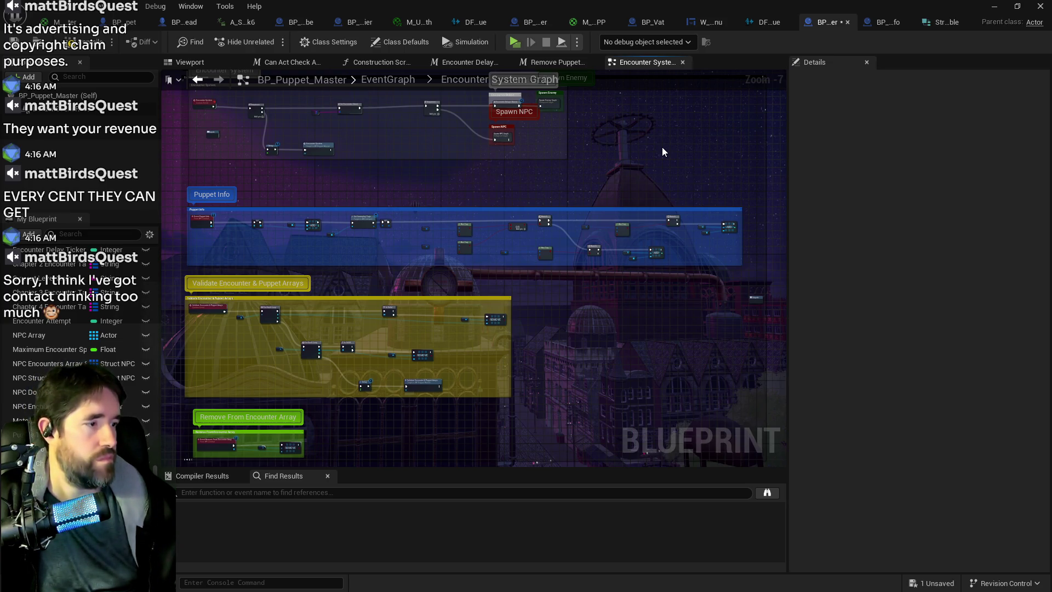
{"action": "scroll", "coordinate": [662, 147], "scroll_direction": "up", "scroll_amount": 5}
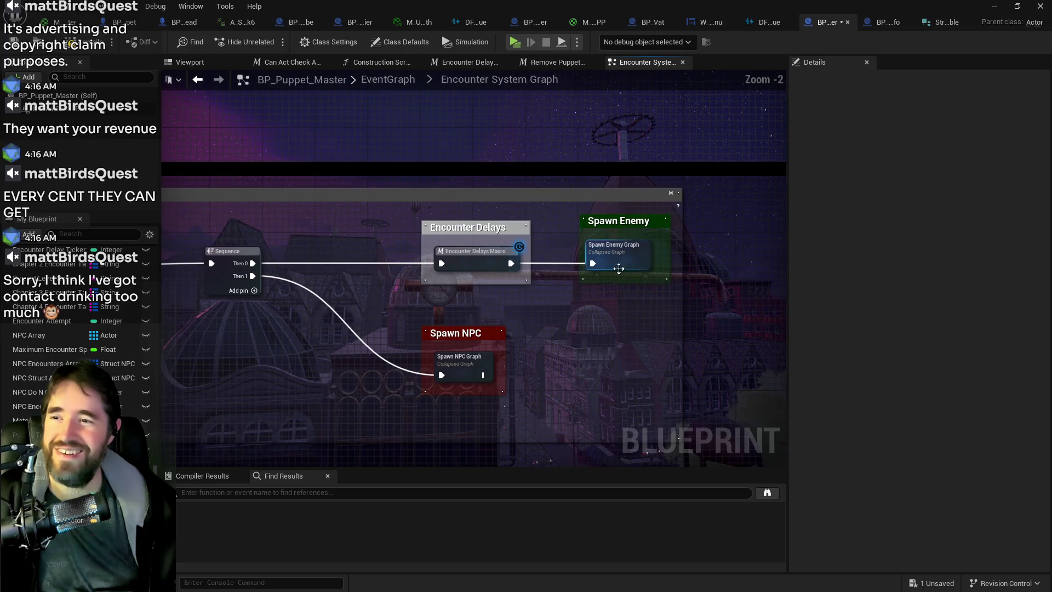
{"action": "double_click", "coordinate": [617, 268]}
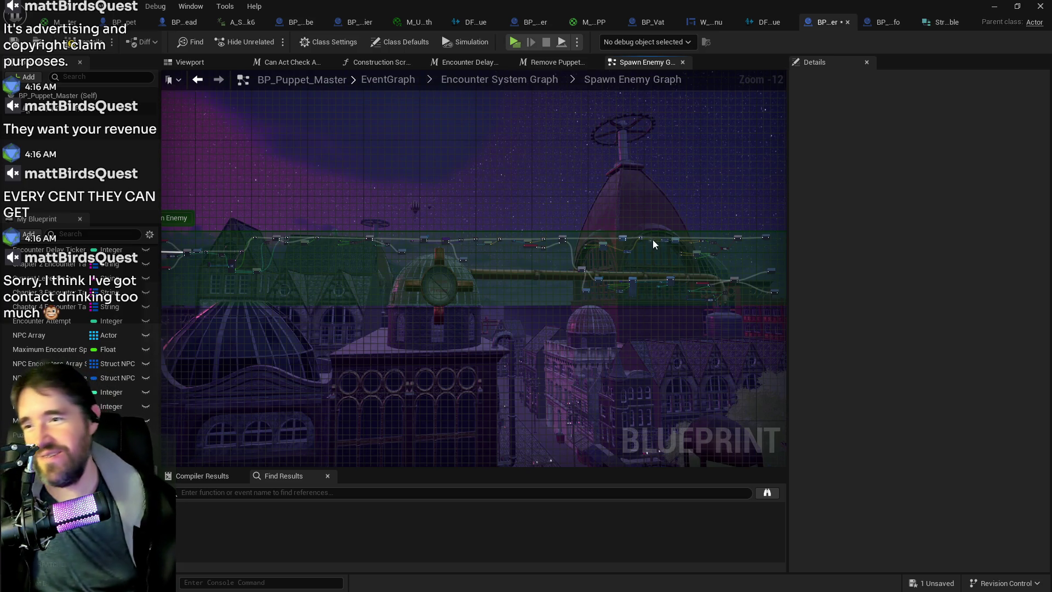
{"action": "scroll", "coordinate": [490, 239], "scroll_direction": "up", "scroll_amount": 5}
{"action": "scroll", "coordinate": [504, 260], "scroll_direction": "up", "scroll_amount": 5}
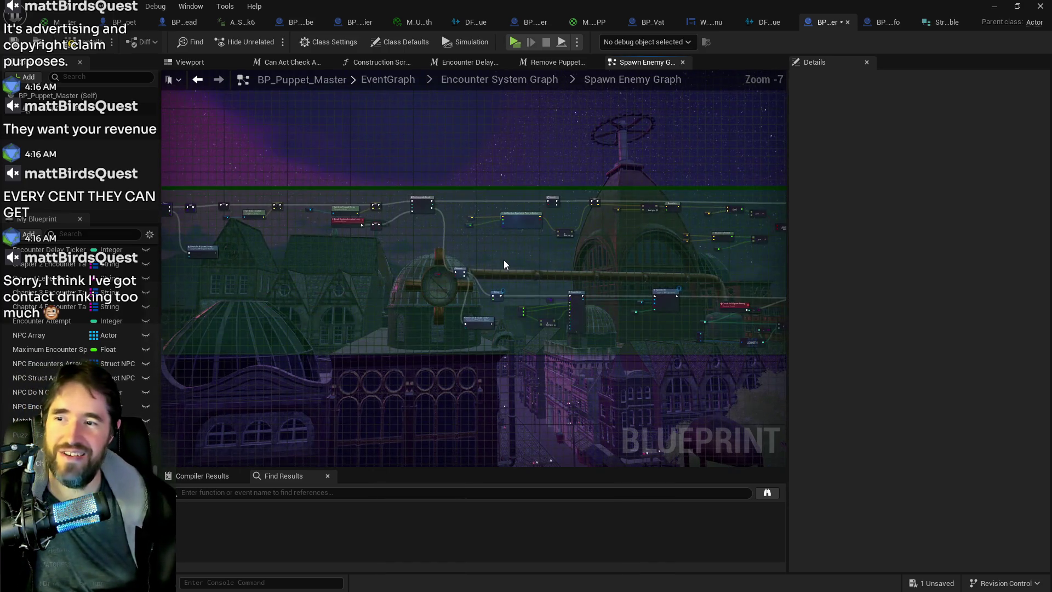
{"action": "scroll", "coordinate": [508, 267], "scroll_direction": "down", "scroll_amount": 2}
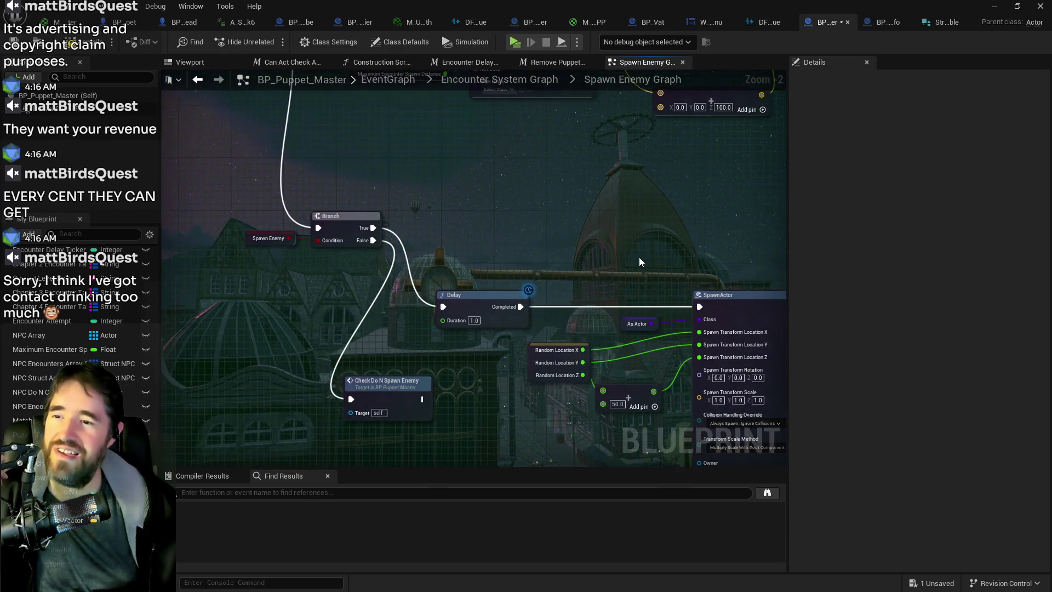
{"action": "scroll", "coordinate": [363, 208], "scroll_direction": "up", "scroll_amount": 3}
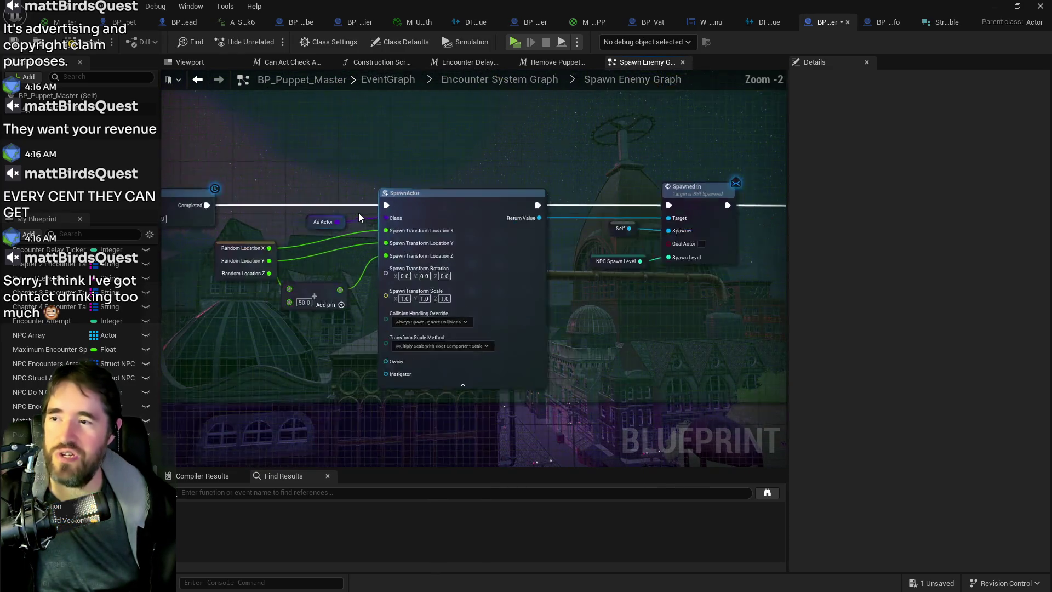
Inspect the As Actor and Class To Spawn (Actor) variables, then save BP_Puppet_Master.
{"action": "left_click", "coordinate": [320, 223]}
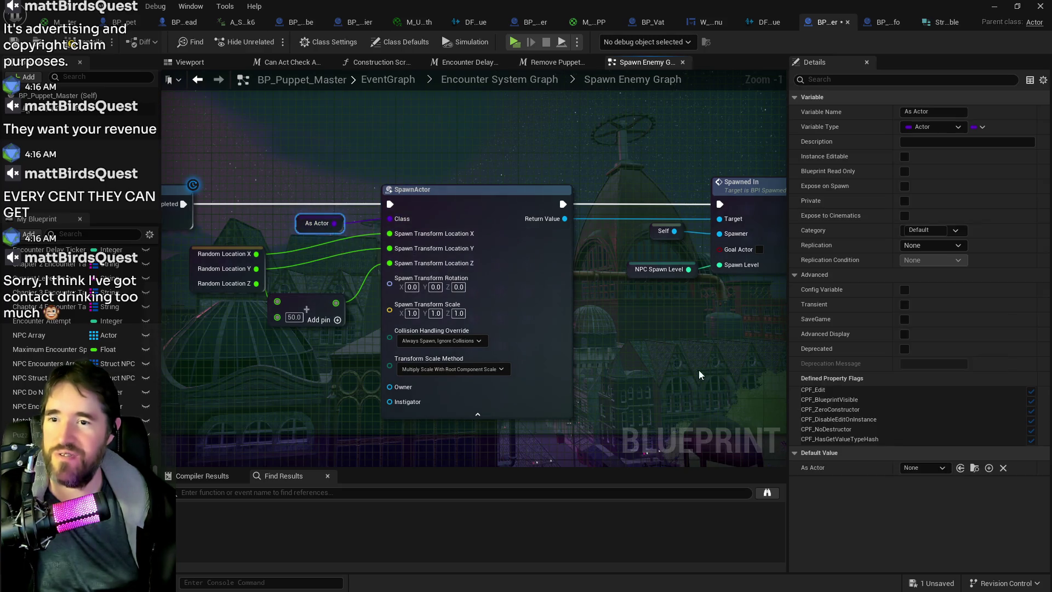
{"action": "scroll", "coordinate": [670, 363], "scroll_direction": "down", "scroll_amount": 4}
{"action": "scroll", "coordinate": [489, 301], "scroll_direction": "up", "scroll_amount": 1}
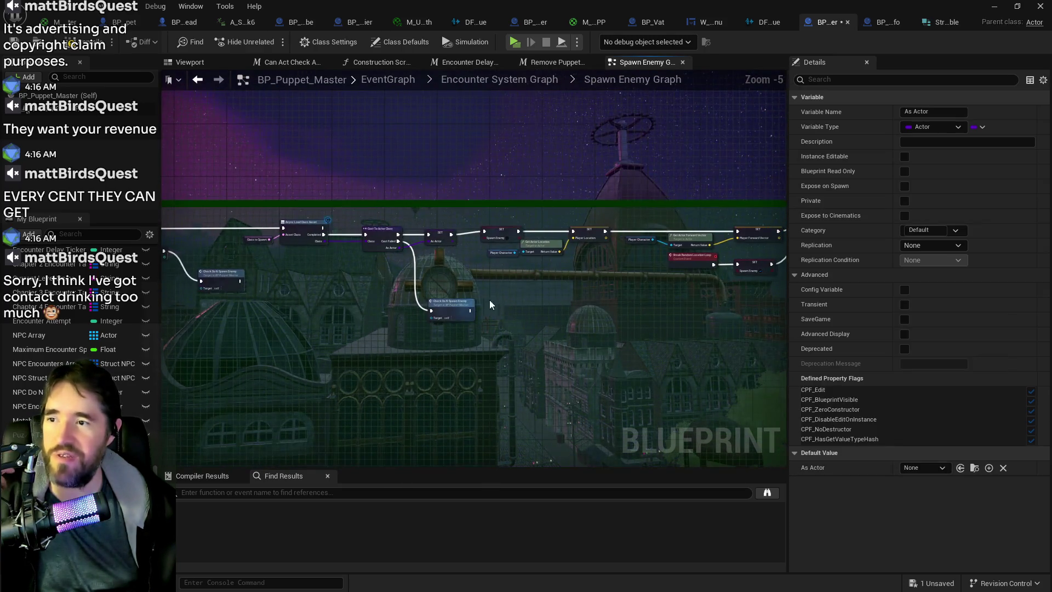
{"action": "scroll", "coordinate": [468, 244], "scroll_direction": "up", "scroll_amount": 1}
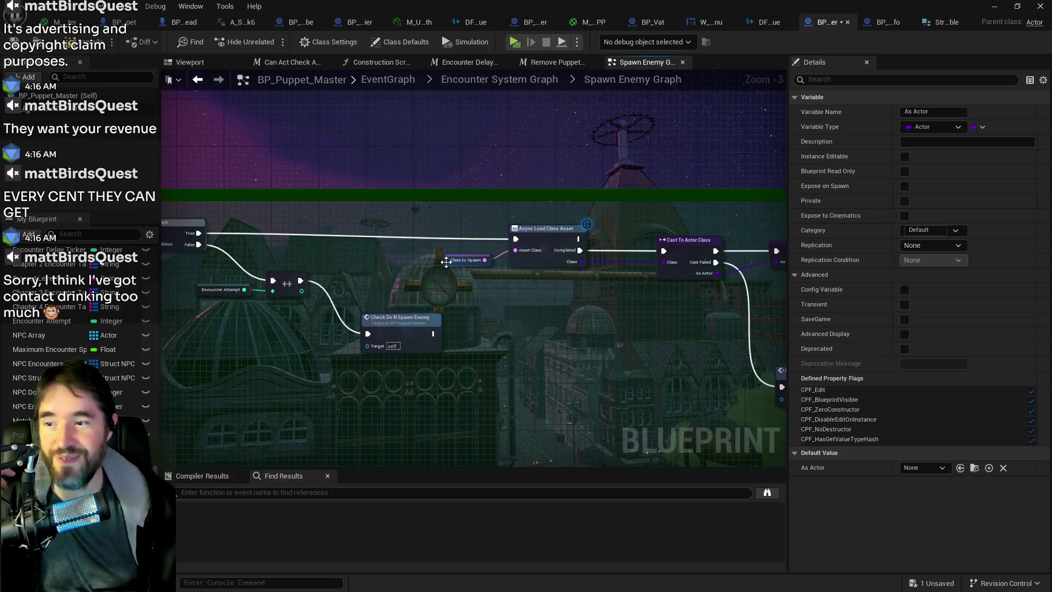
{"action": "left_click", "coordinate": [447, 261]}
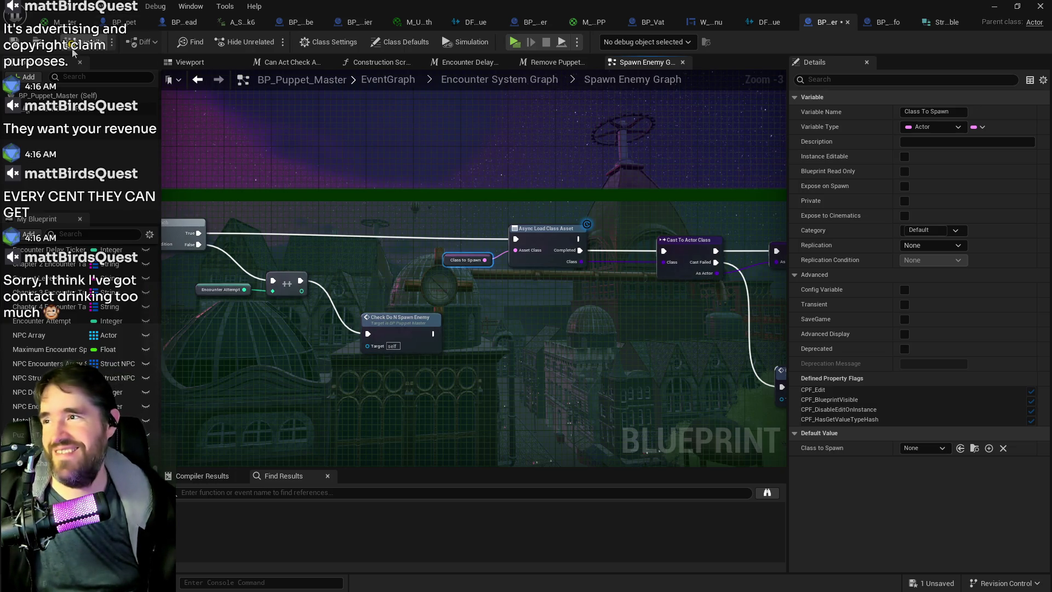
{"action": "left_click", "coordinate": [19, 40]}
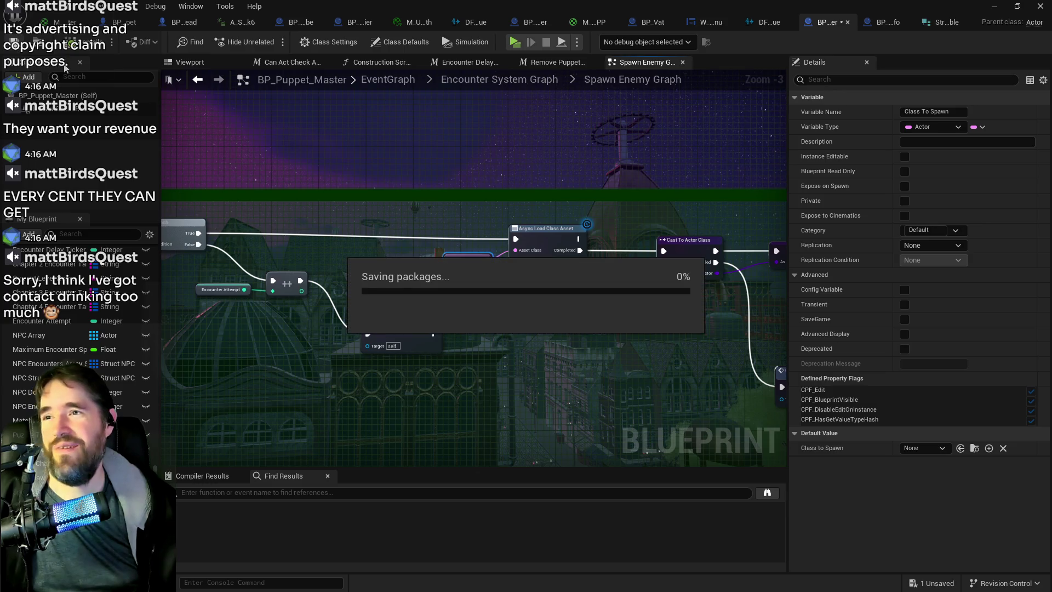
Back in the level editor, focus the Lower_Decks_2 room and select rock SM_Rock36.
{"action": "key", "text": "alt+Tab"}
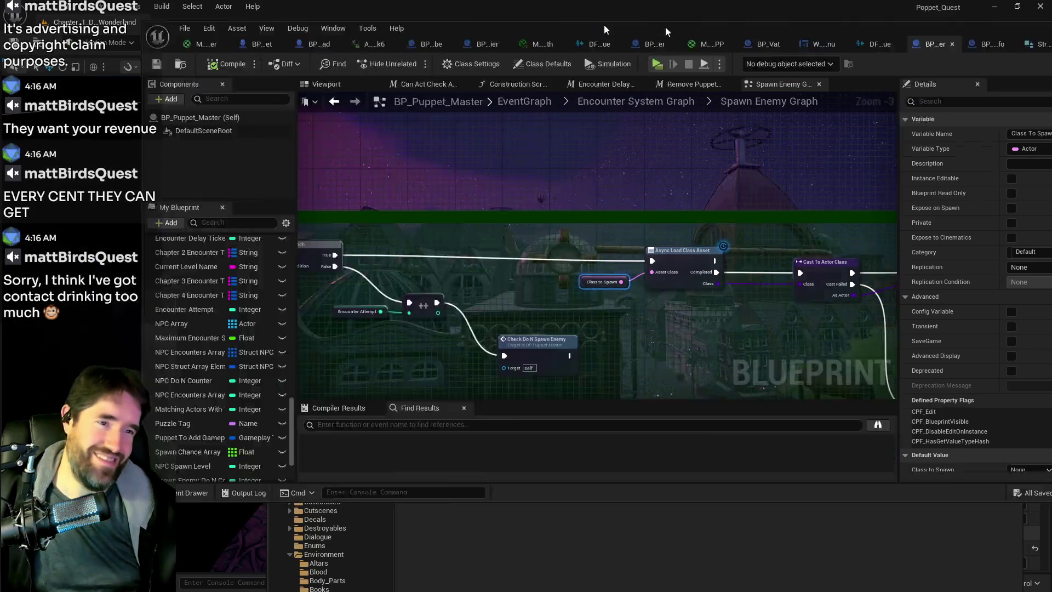
{"action": "left_click", "coordinate": [661, 102]}
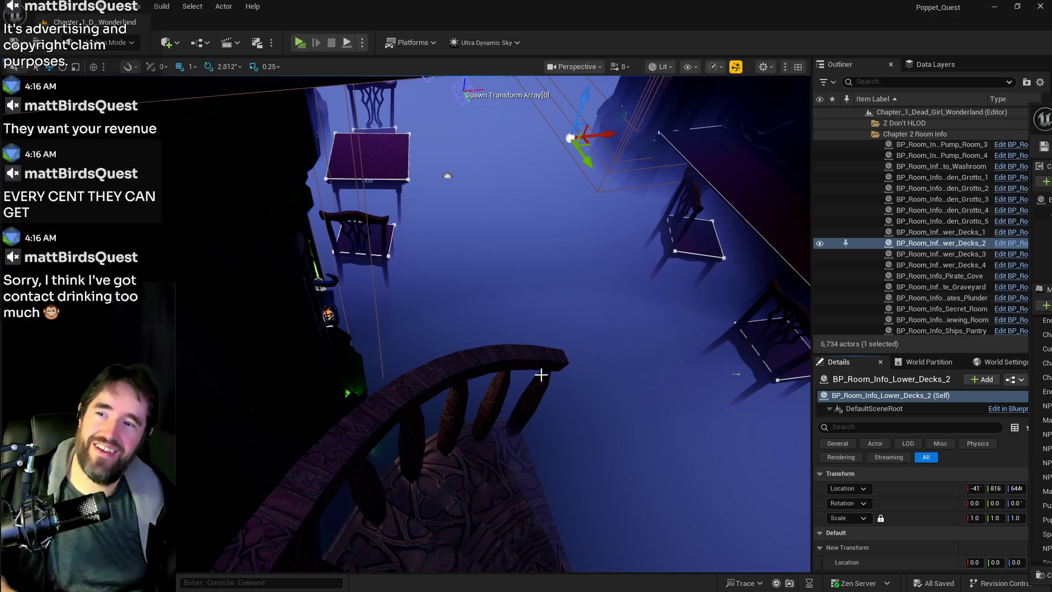
{"action": "scroll", "coordinate": [547, 370], "scroll_direction": "up", "scroll_amount": 3}
{"action": "scroll", "coordinate": [489, 344], "scroll_direction": "up", "scroll_amount": 5}
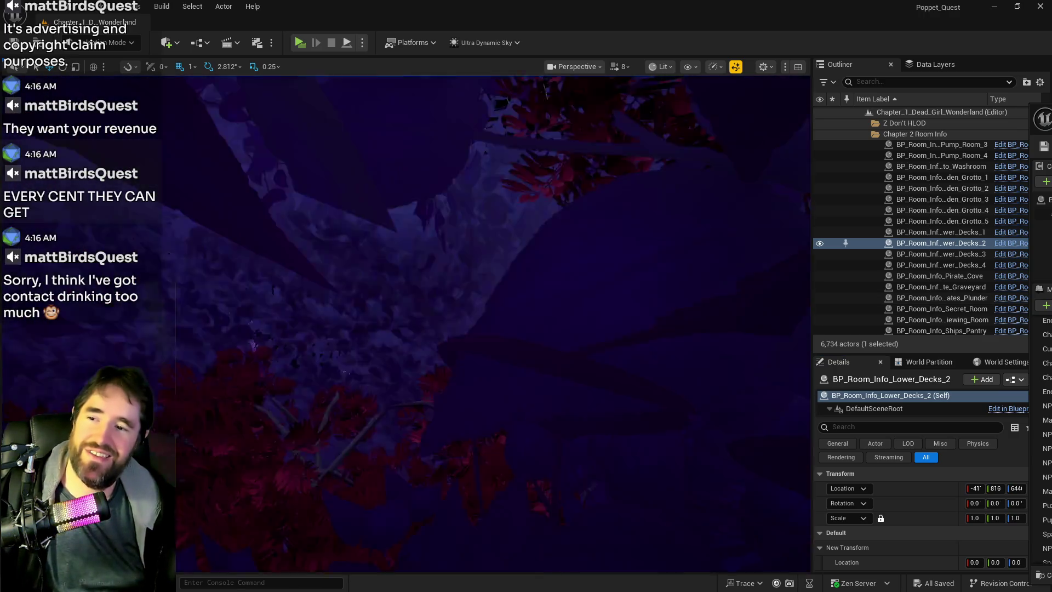
{"action": "key", "text": "f"}
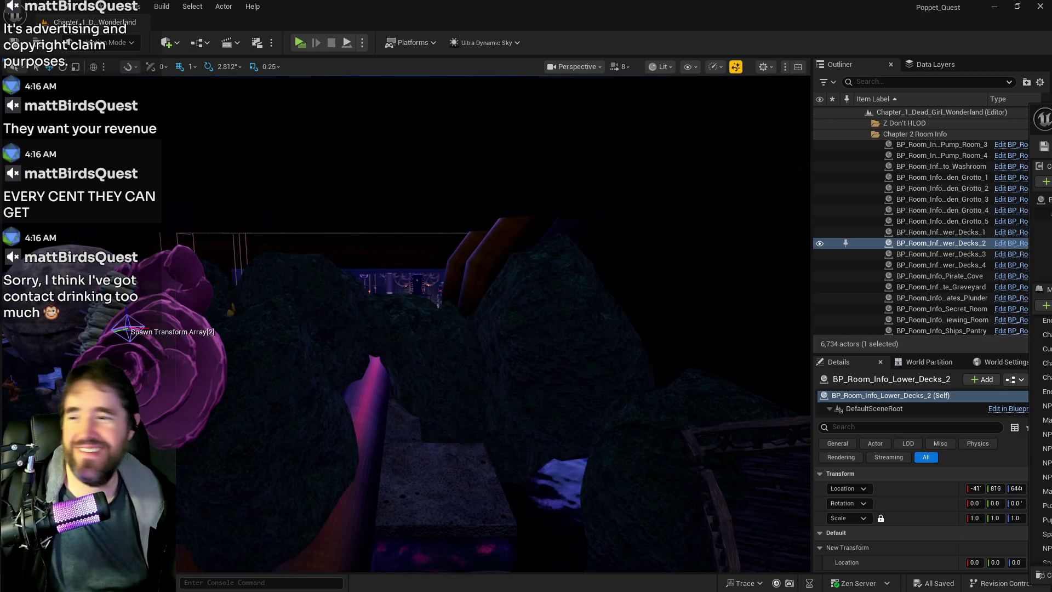
{"action": "left_click", "coordinate": [471, 317]}
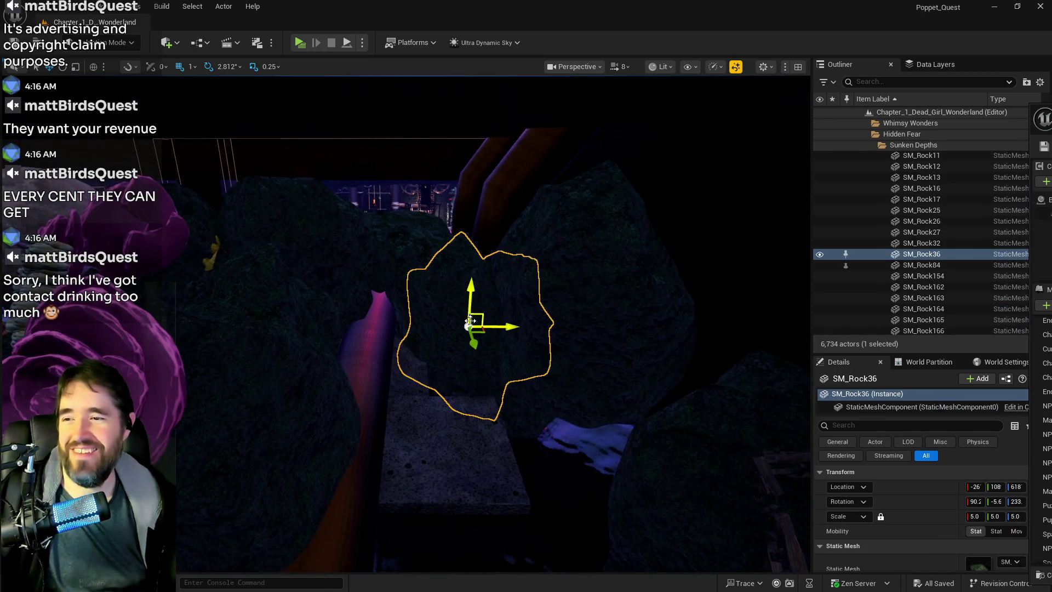
{"action": "scroll", "coordinate": [472, 311], "scroll_direction": "down", "scroll_amount": 2}
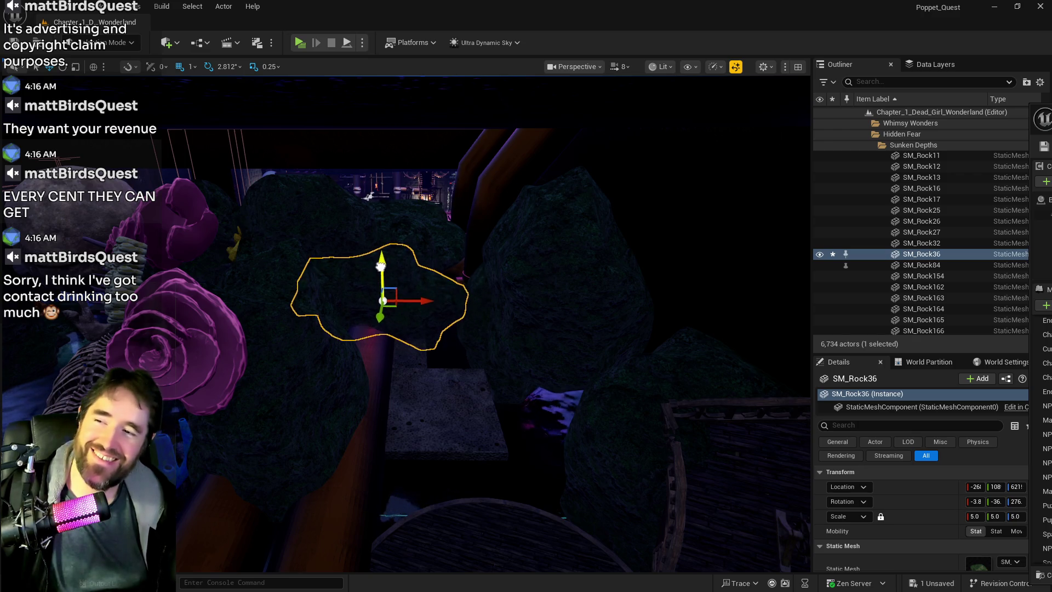
Select neighbouring rock SM_Rock5, then fly over and select pipe BP_Pipe_Spline47.
{"action": "left_click", "coordinate": [561, 344]}
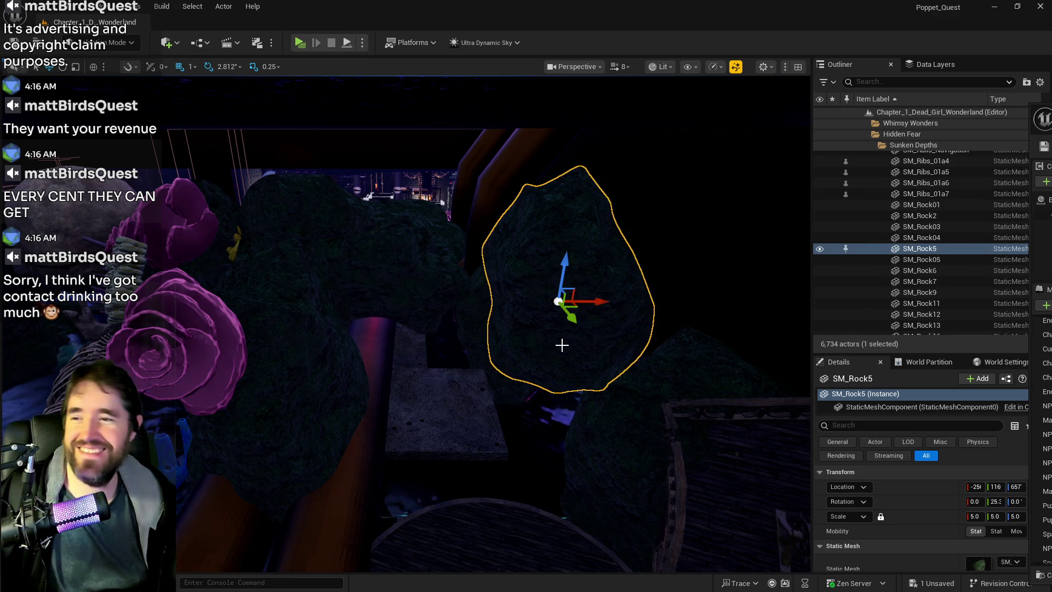
{"action": "mouse_move", "coordinate": [444, 392]}
{"action": "left_mouse_down"}
{"action": "mouse_move", "coordinate": [422, 378]}
{"action": "mouse_move", "coordinate": [416, 395]}
{"action": "mouse_move", "coordinate": [428, 400]}
{"action": "mouse_move", "coordinate": [408, 375]}
{"action": "left_mouse_up"}
{"action": "mouse_move", "coordinate": [342, 374]}
{"action": "left_mouse_down"}
{"action": "mouse_move", "coordinate": [361, 379]}
{"action": "mouse_move", "coordinate": [342, 375]}
{"action": "left_mouse_up"}
{"action": "left_click", "coordinate": [366, 327]}
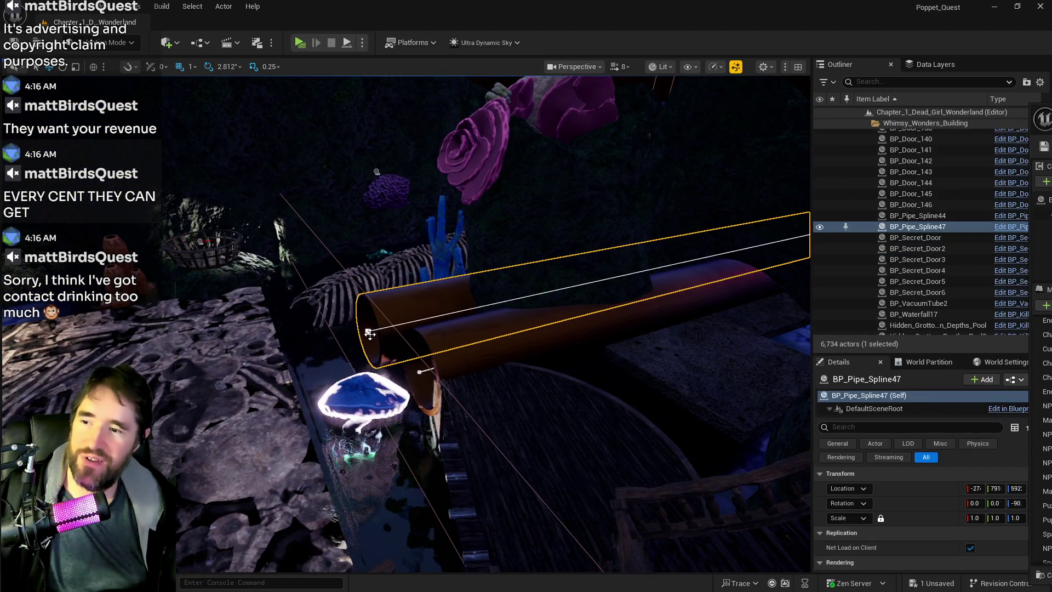
{"action": "mouse_move", "coordinate": [338, 336]}
{"action": "left_mouse_down"}
{"action": "mouse_move", "coordinate": [353, 296]}
{"action": "mouse_move", "coordinate": [346, 290]}
{"action": "mouse_move", "coordinate": [356, 298]}
{"action": "mouse_move", "coordinate": [334, 296]}
{"action": "mouse_move", "coordinate": [333, 339]}
{"action": "mouse_move", "coordinate": [335, 323]}
{"action": "mouse_move", "coordinate": [437, 404]}
{"action": "left_mouse_up"}
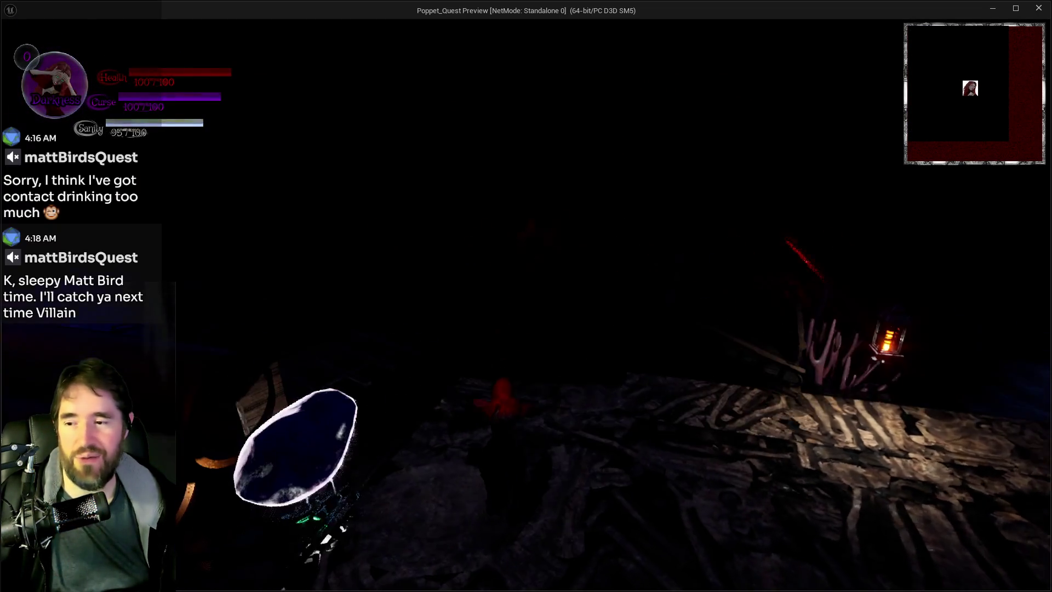
Run the character through the lantern-lit and ship-themed rooms and fly onto the ship deck.
{"action": "key", "text": "w"}
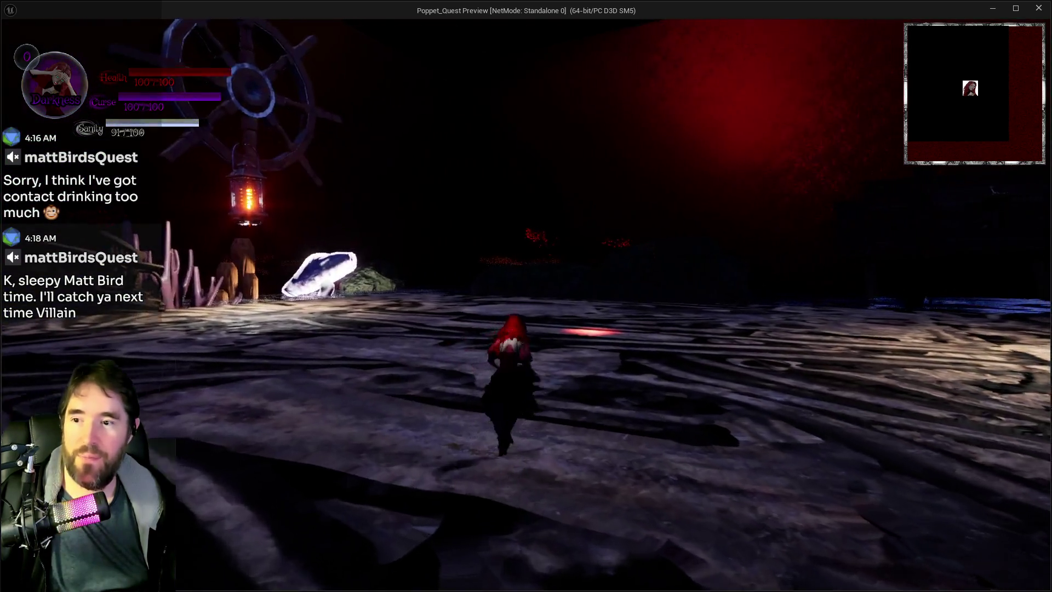
{"action": "key", "text": "Tab"}
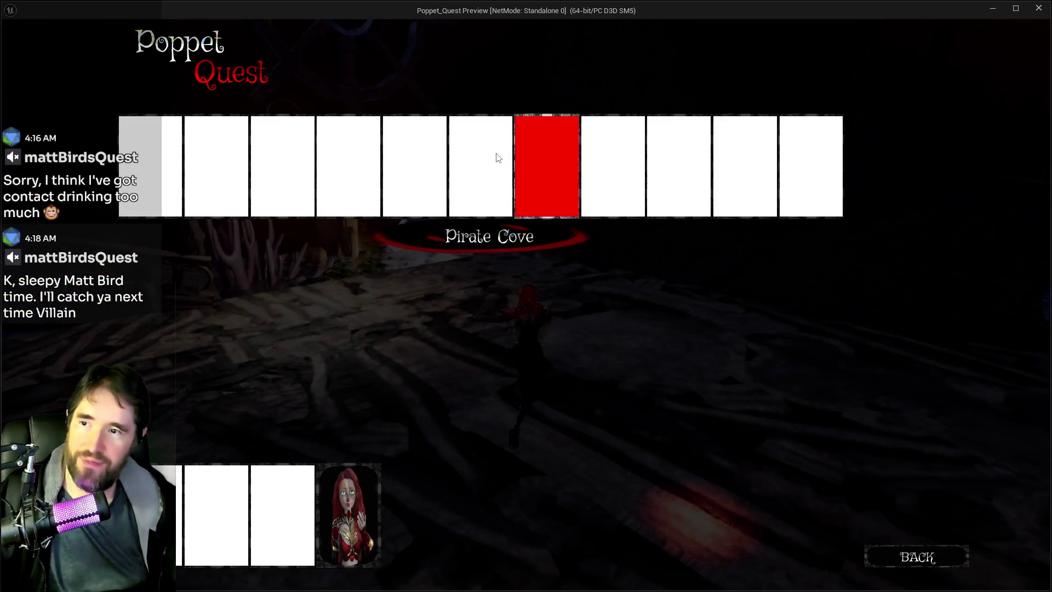
{"action": "key", "text": "Tab"}
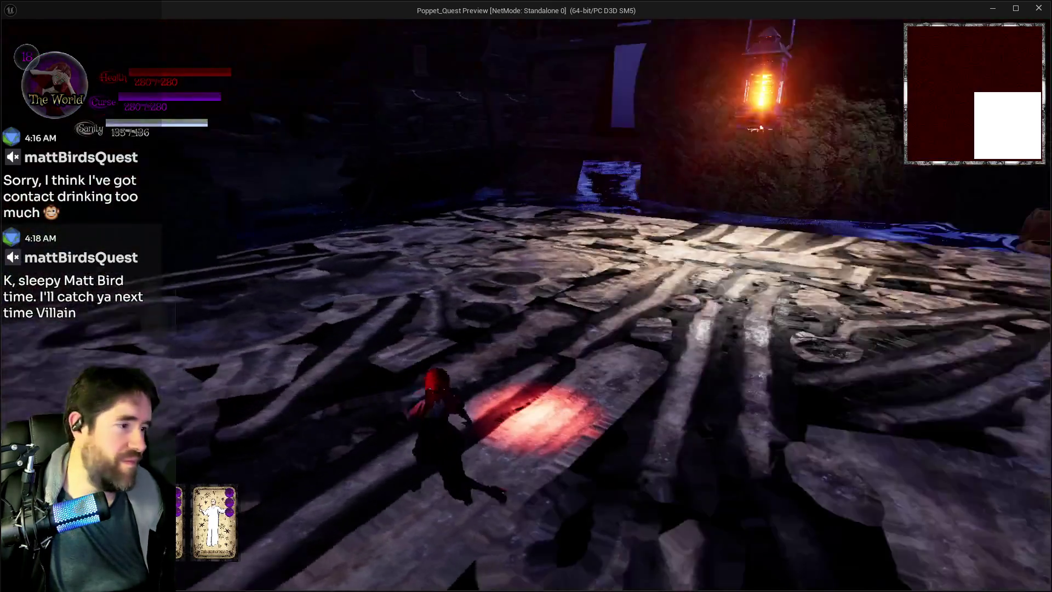
{"action": "key", "text": "w"}
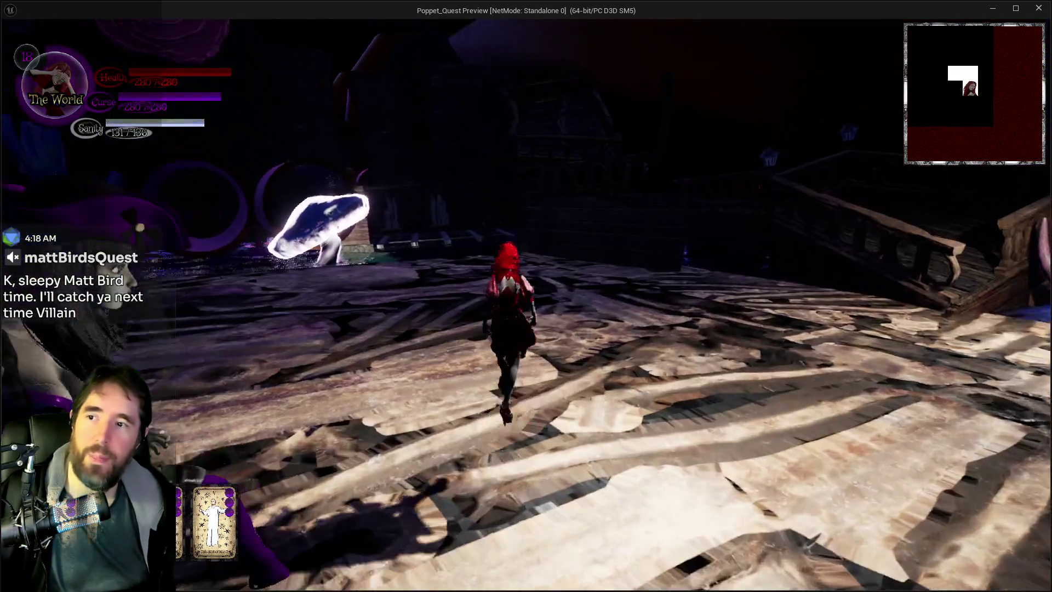
{"action": "key", "text": "w"}
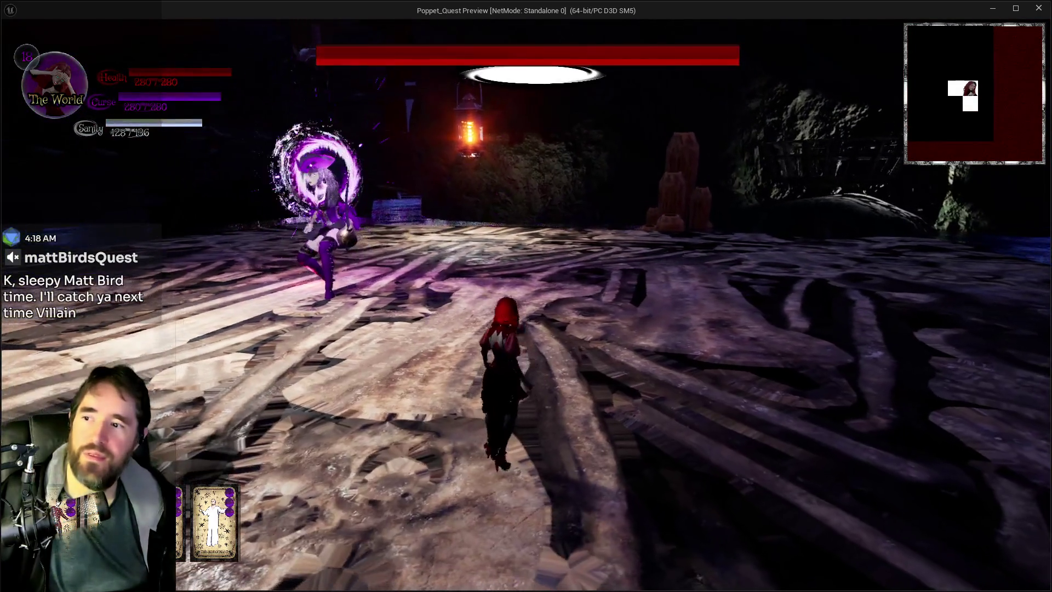
{"action": "key", "text": "w"}
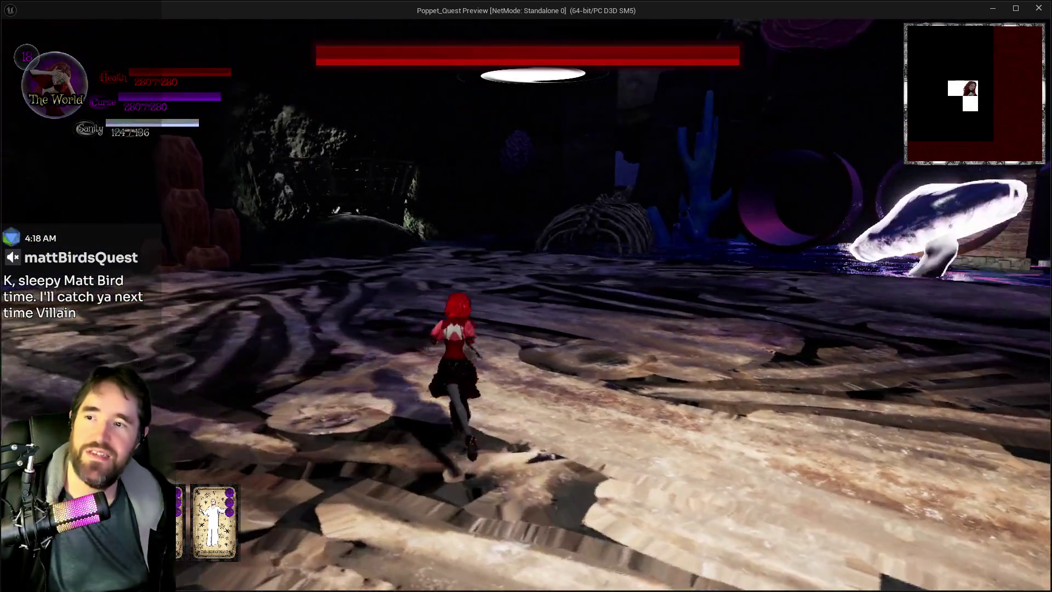
{"action": "key", "text": "w"}
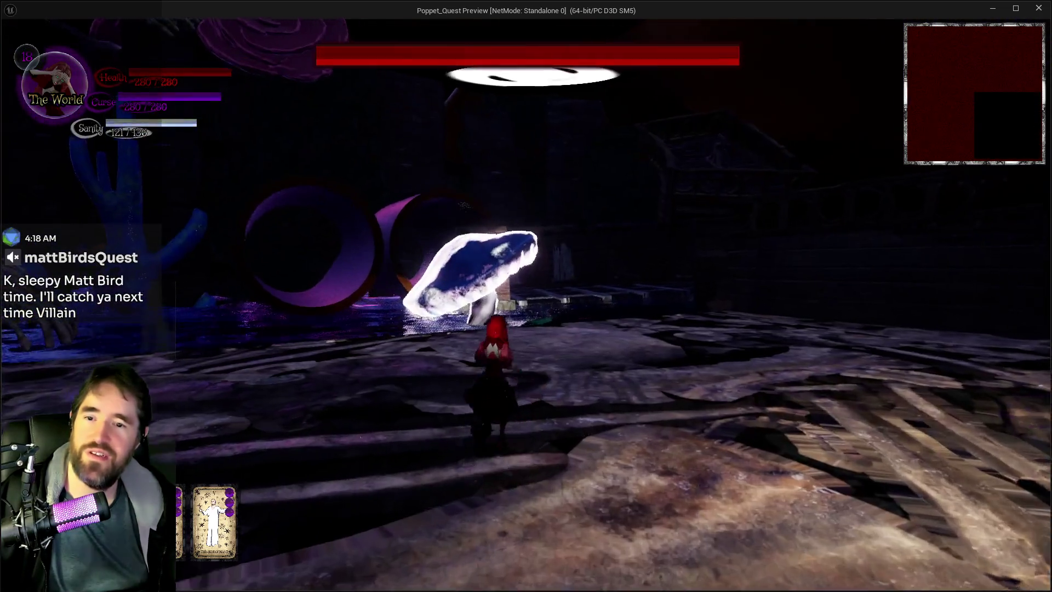
{"action": "key", "text": "w"}
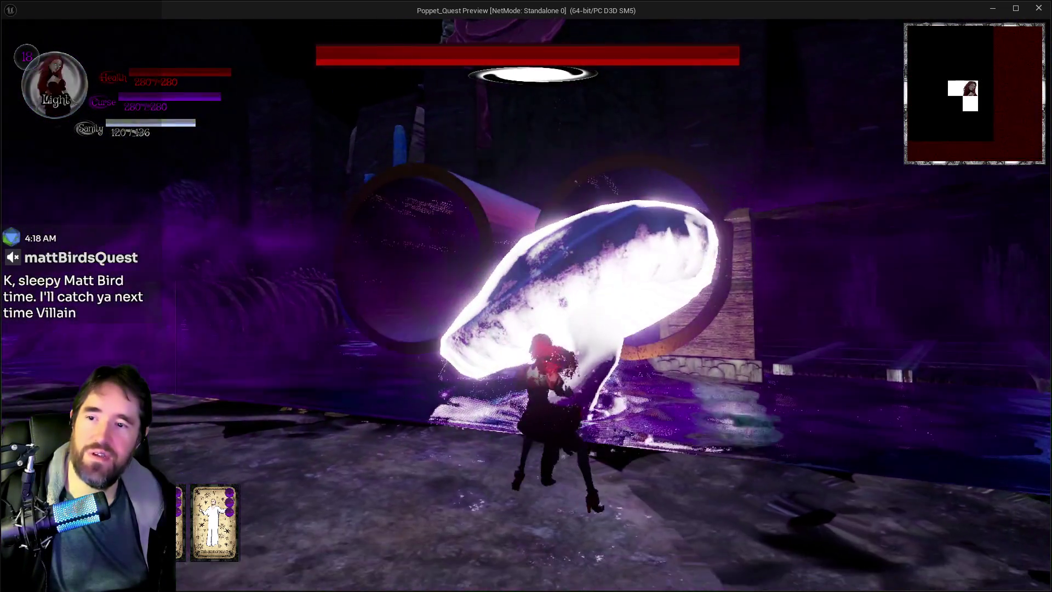
{"action": "key", "text": "space"}
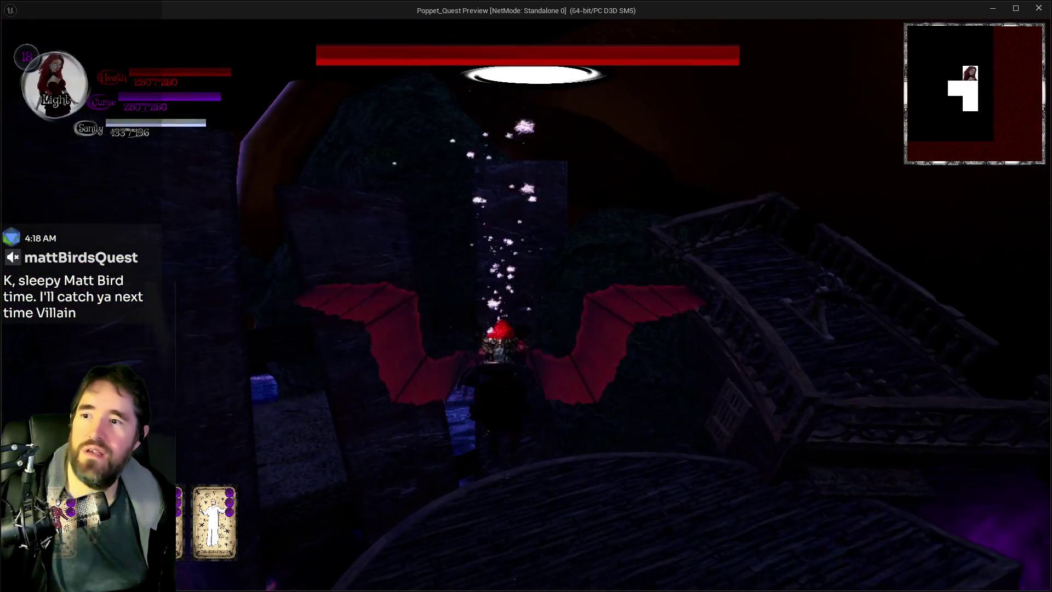
Cross the ship deck and arena out to the balcony, then end the Play session.
{"action": "key", "text": "w"}
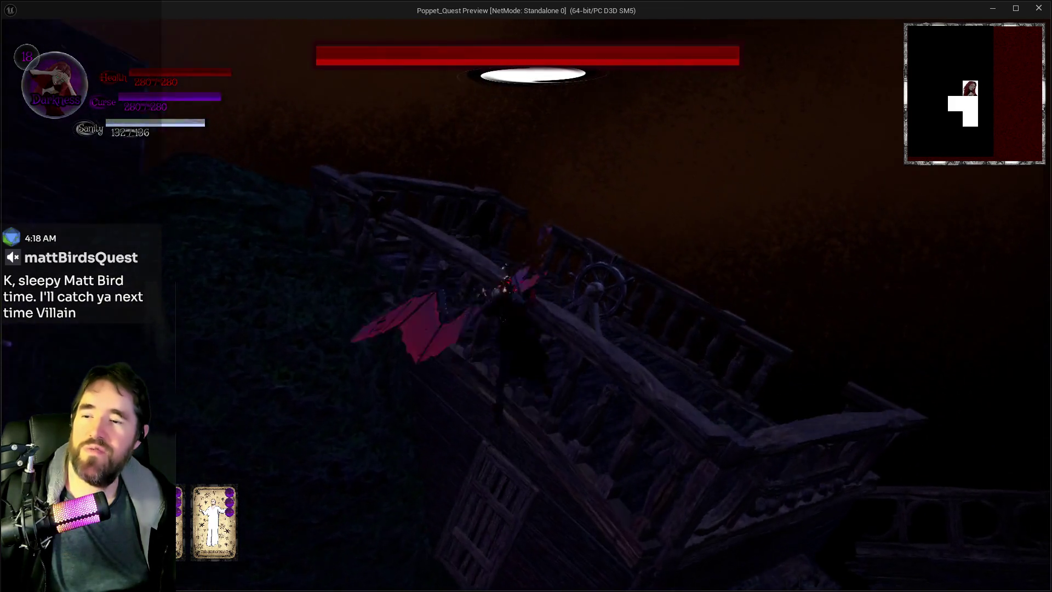
{"action": "key", "text": "w"}
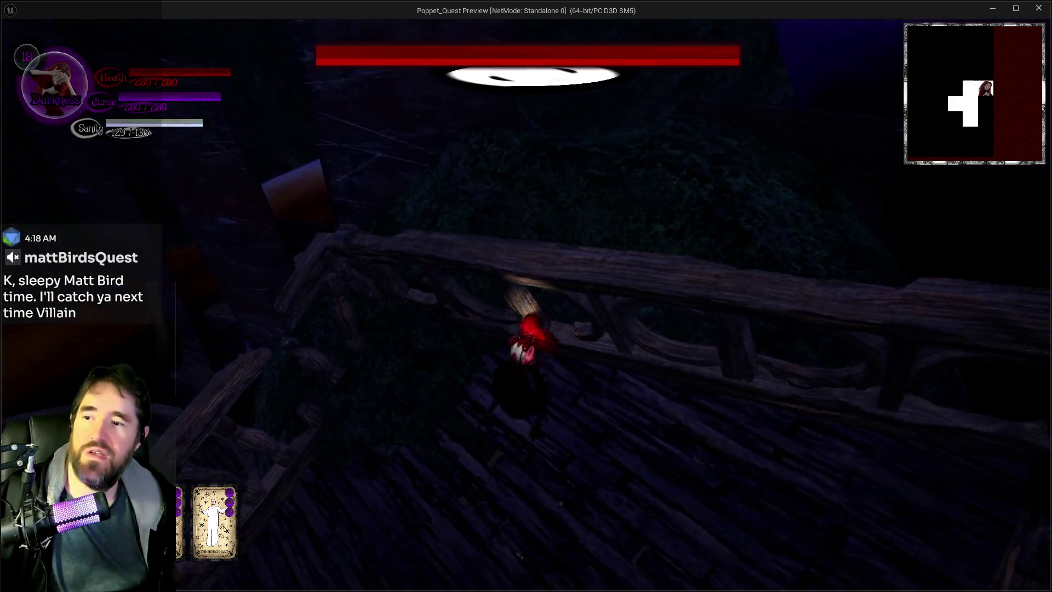
{"action": "key", "text": "w"}
{"action": "key", "text": "w"}
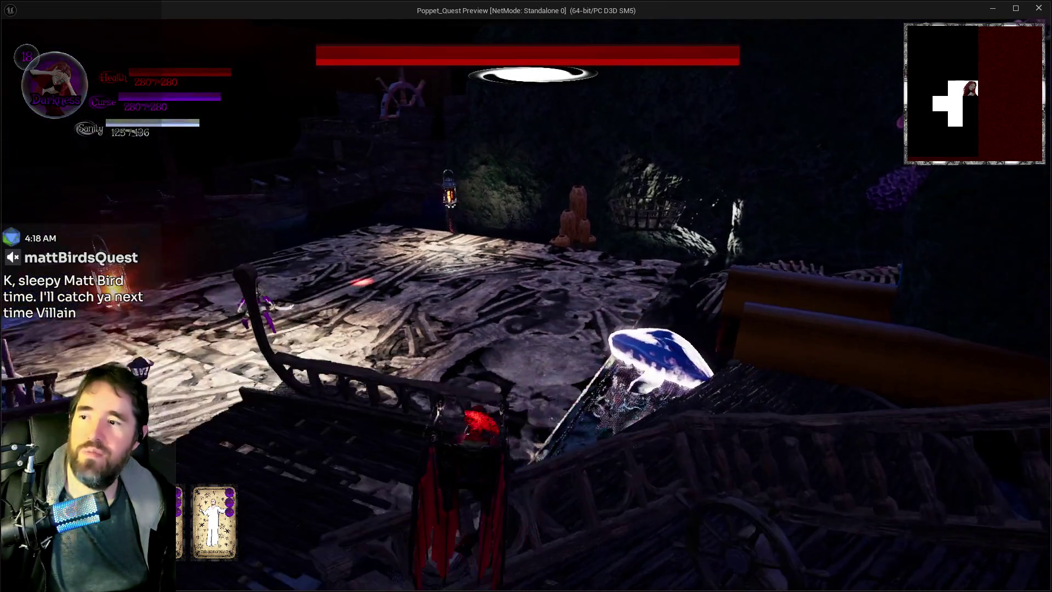
{"action": "key", "text": "w"}
{"action": "key", "text": "w"}
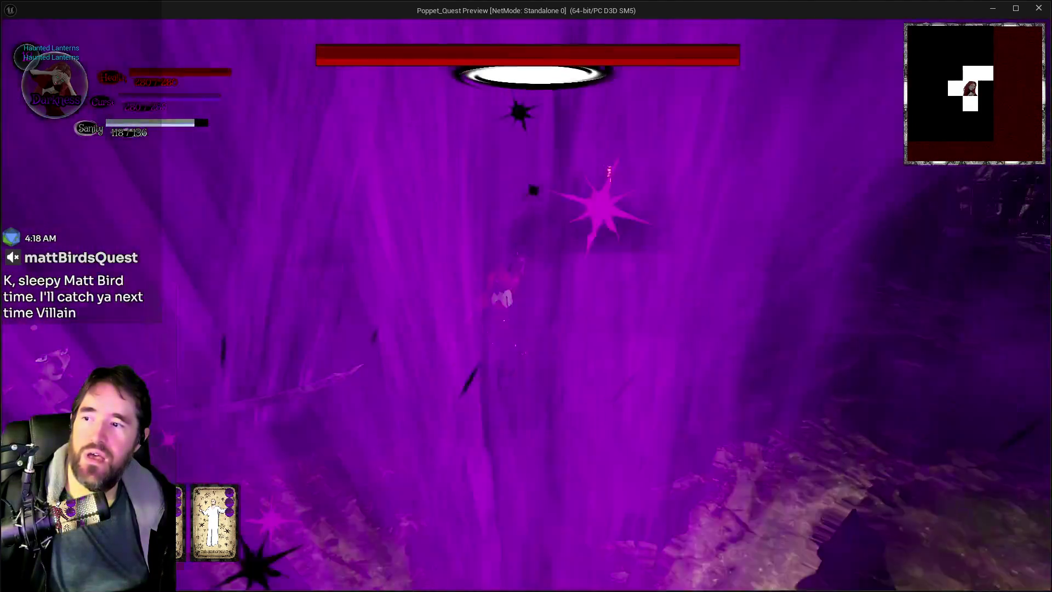
{"action": "key", "text": "w"}
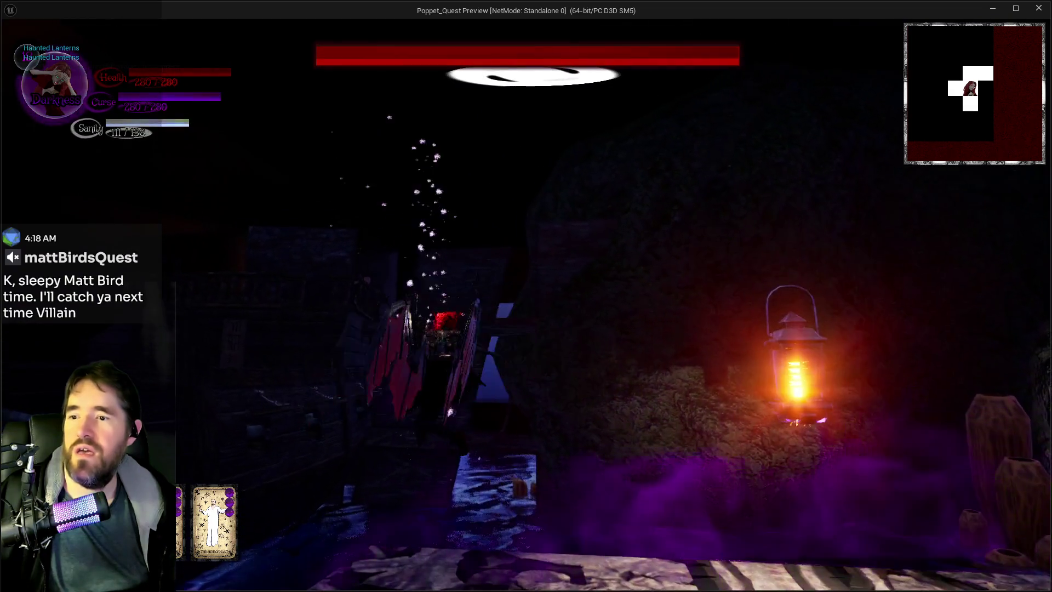
{"action": "key", "text": "w"}
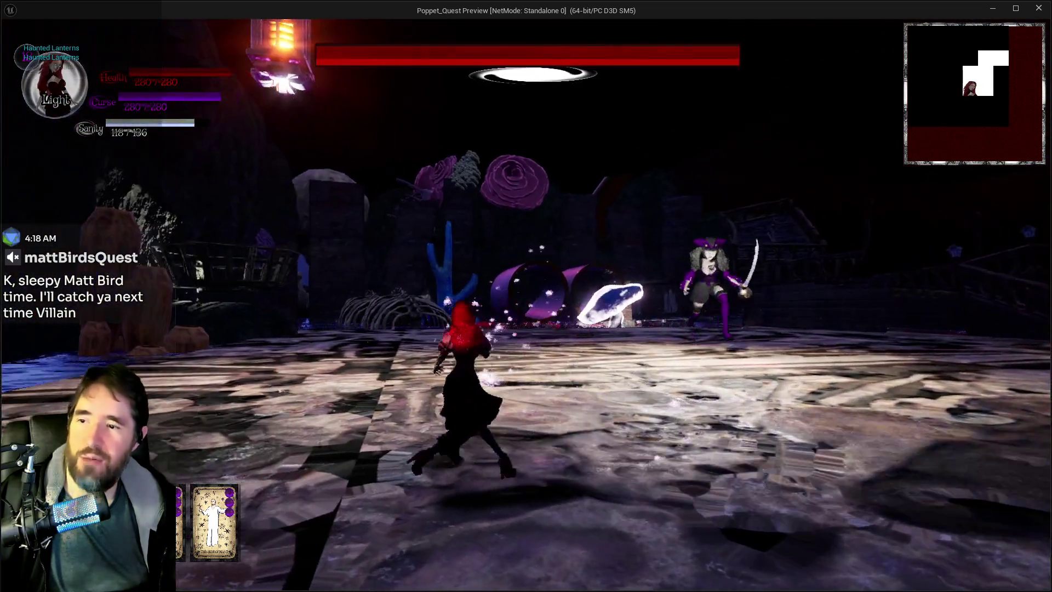
{"action": "key", "text": "w"}
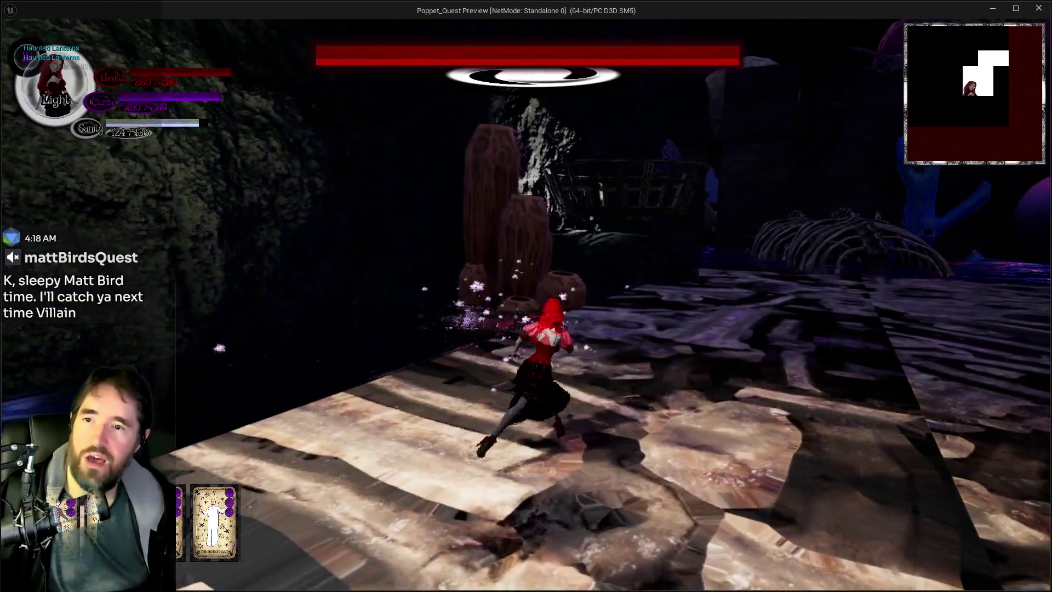
{"action": "key", "text": "w"}
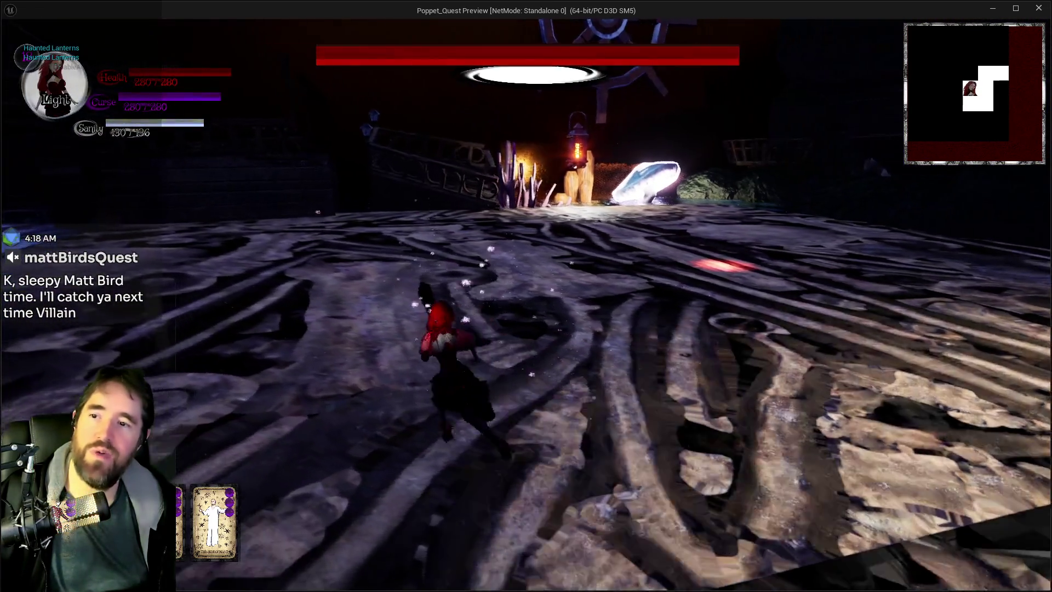
{"action": "key", "text": "w"}
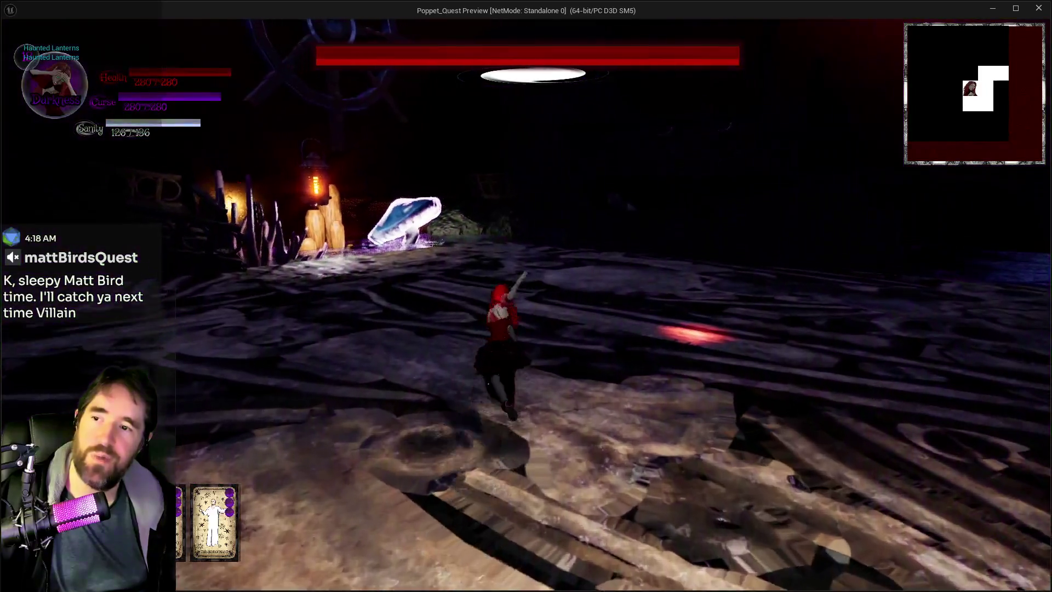
{"action": "key", "text": "w"}
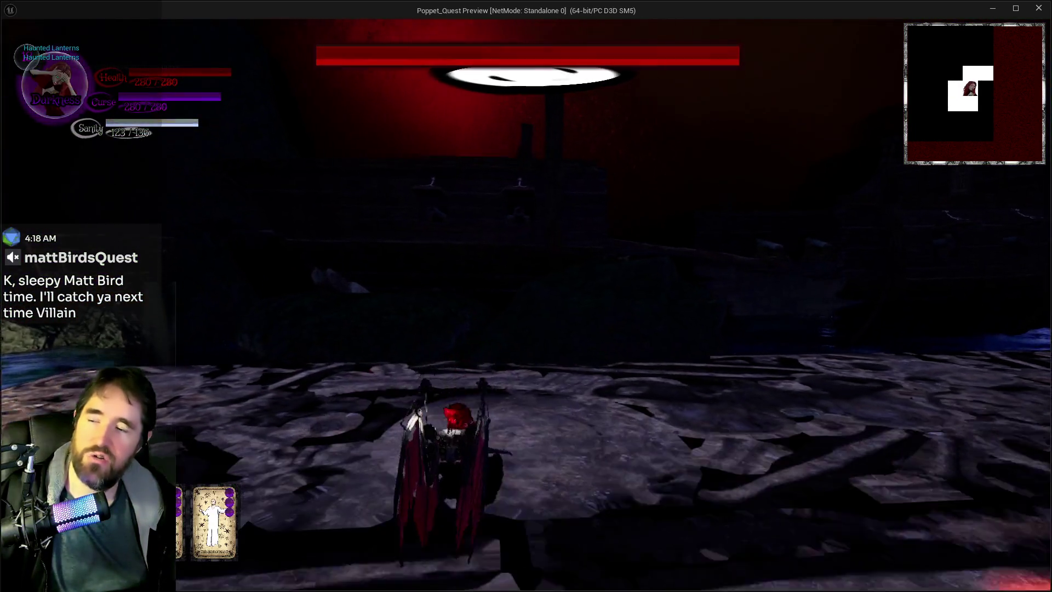
{"action": "key", "text": "w"}
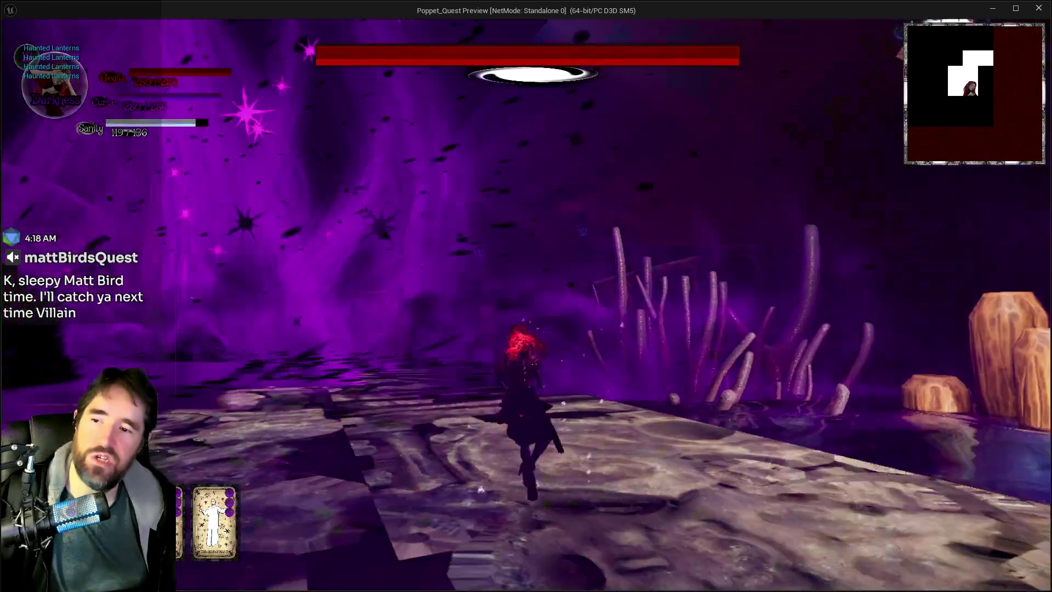
{"action": "key", "text": "w"}
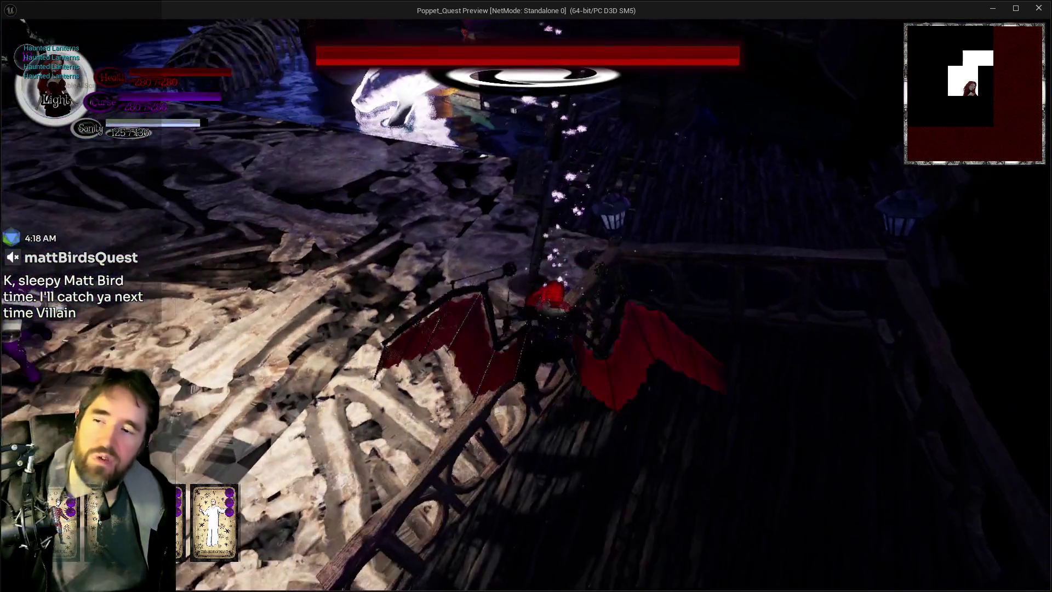
{"action": "key", "text": "w"}
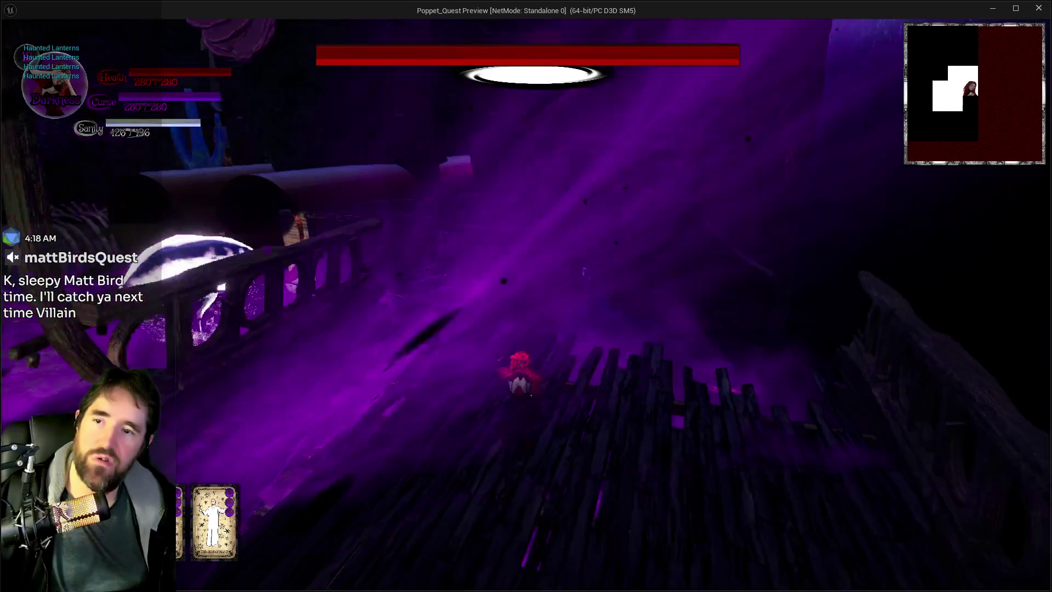
{"action": "key", "text": "w"}
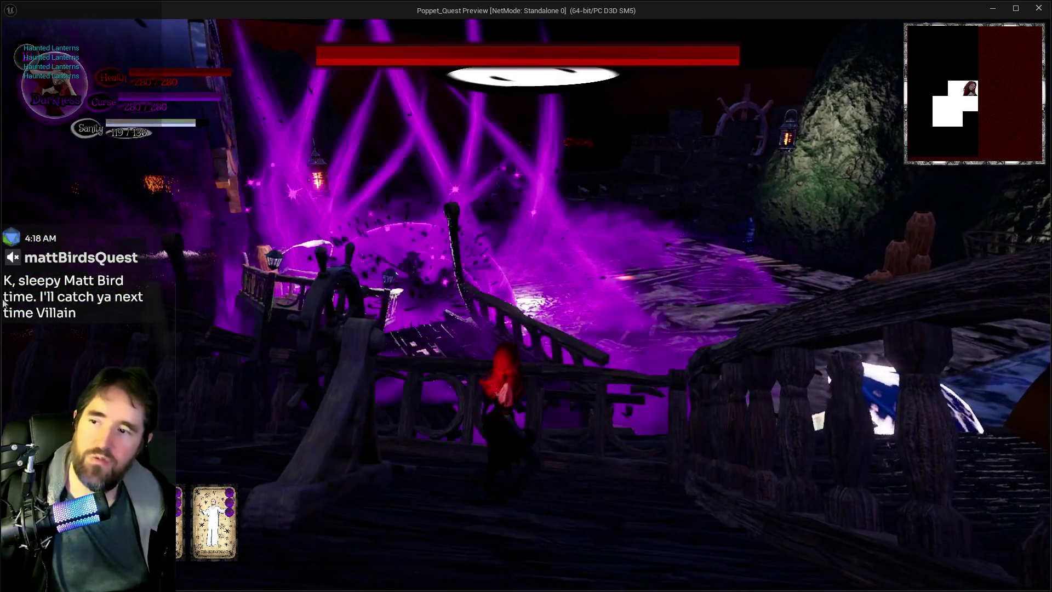
{"action": "key", "text": "alt+Tab"}
{"action": "key", "text": "Escape"}
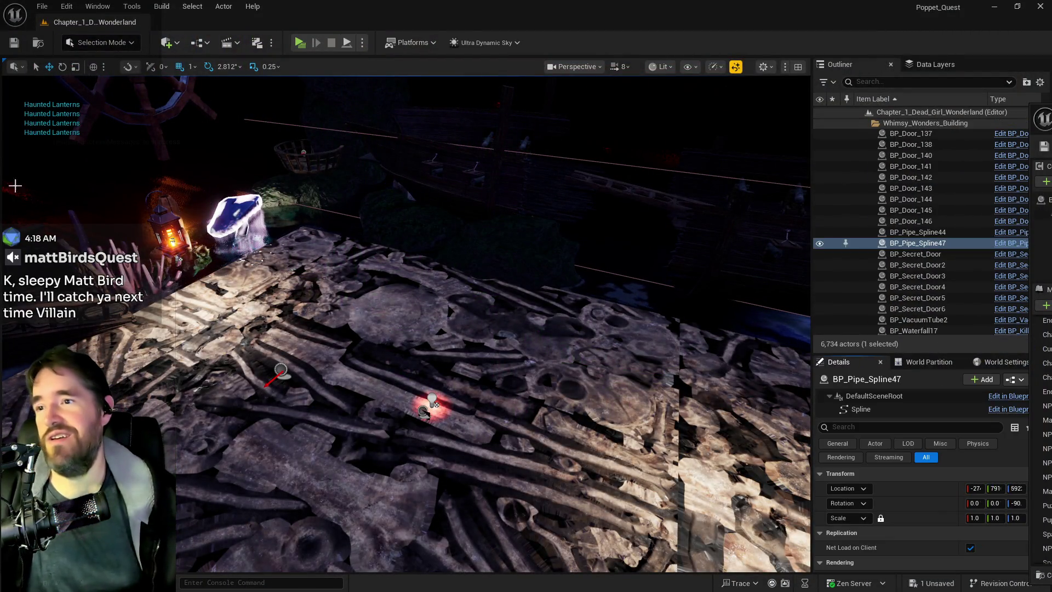
Focus BP_Enemy_Spawner3, review its Details properties, and bring up the Data Layers list.
{"action": "key", "text": "f"}
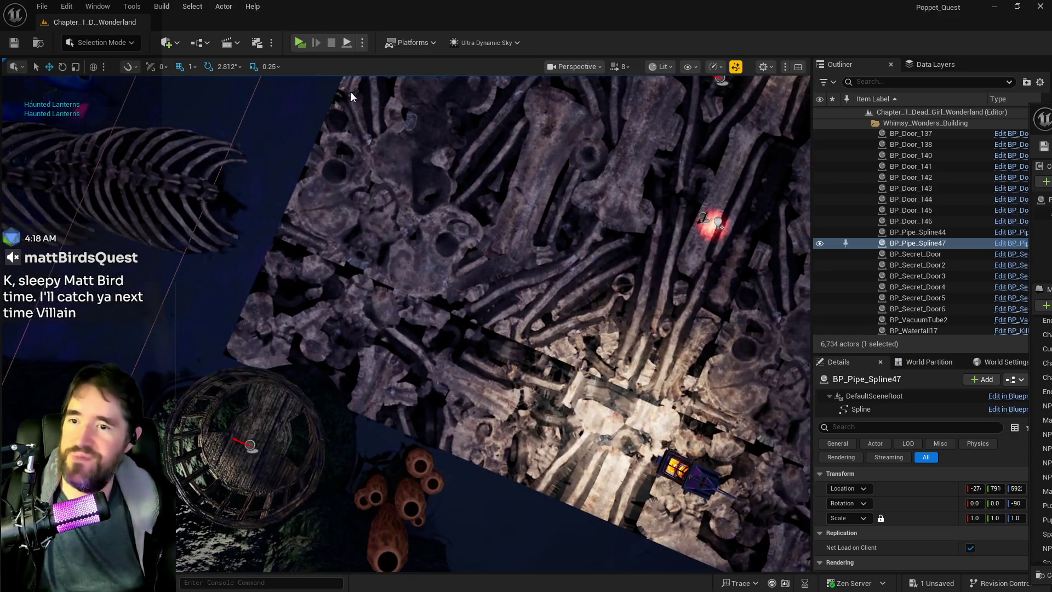
{"action": "left_click", "coordinate": [701, 220]}
{"action": "key", "text": "f"}
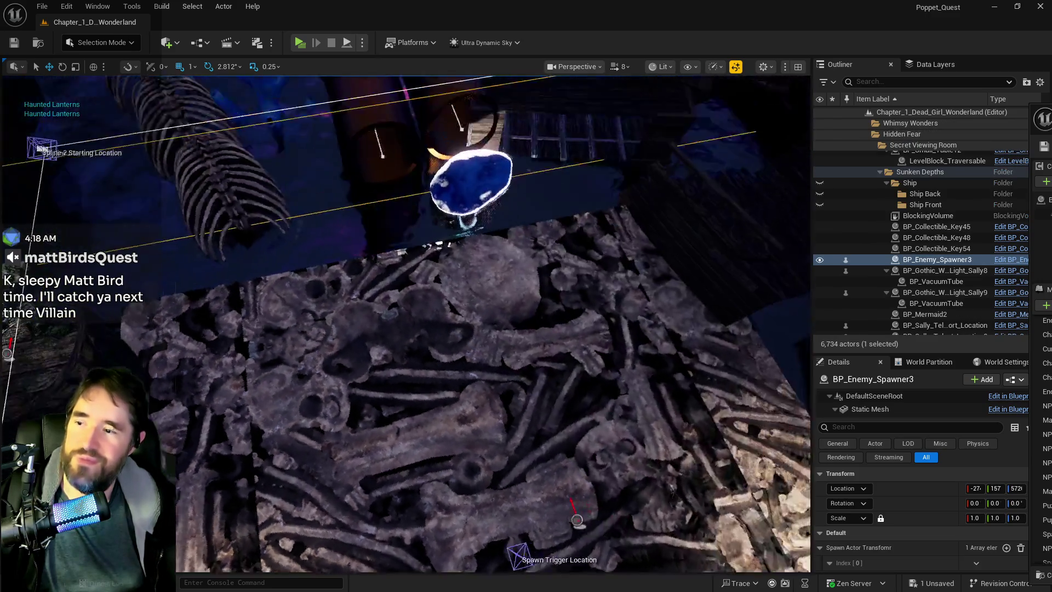
{"action": "scroll", "coordinate": [939, 493], "scroll_direction": "down", "scroll_amount": 8}
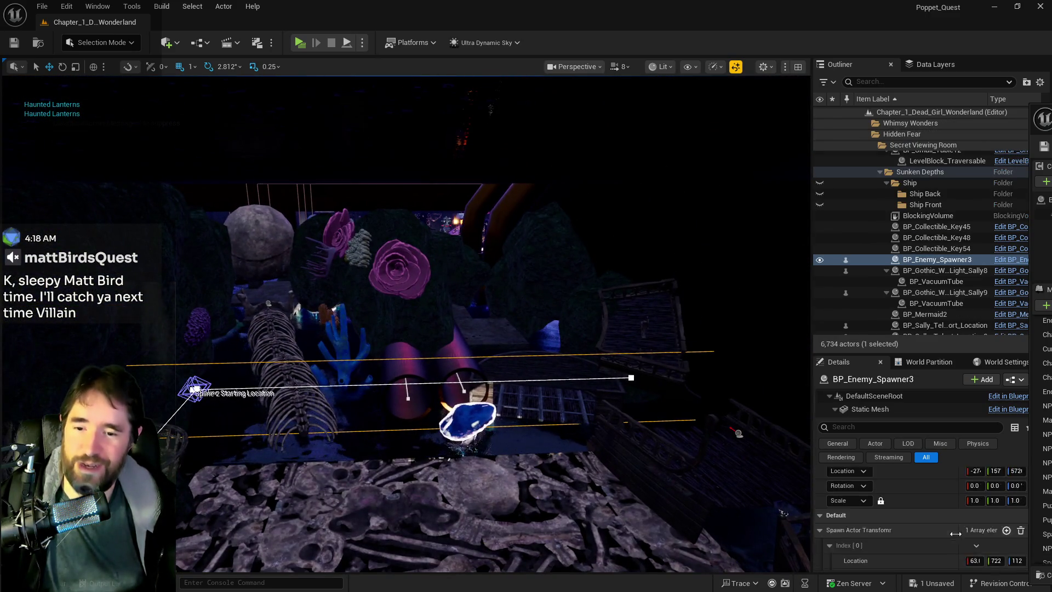
{"action": "scroll", "coordinate": [930, 523], "scroll_direction": "up", "scroll_amount": 3}
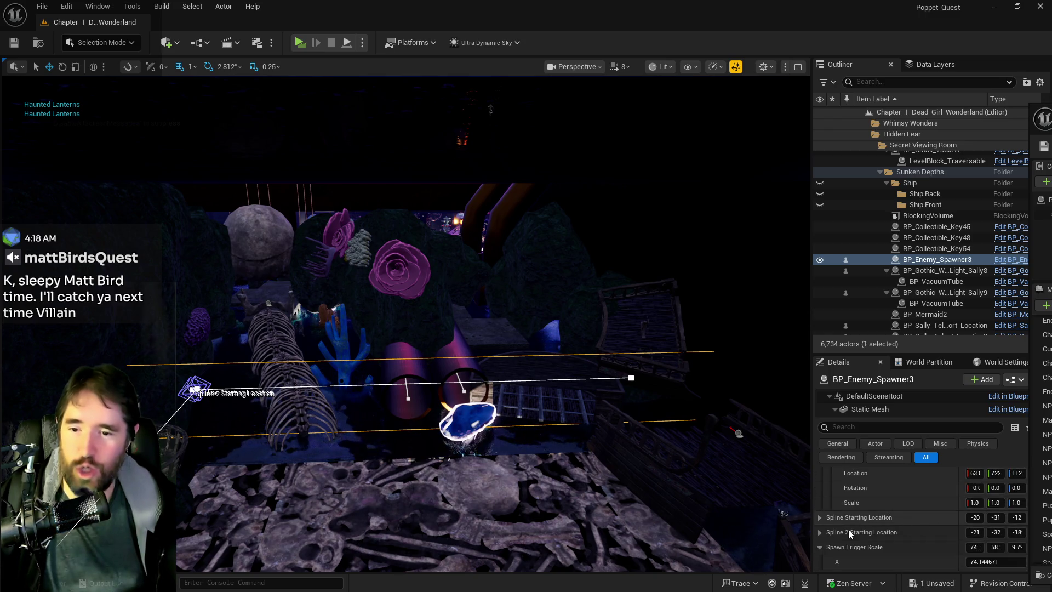
{"action": "scroll", "coordinate": [820, 527], "scroll_direction": "down", "scroll_amount": 5}
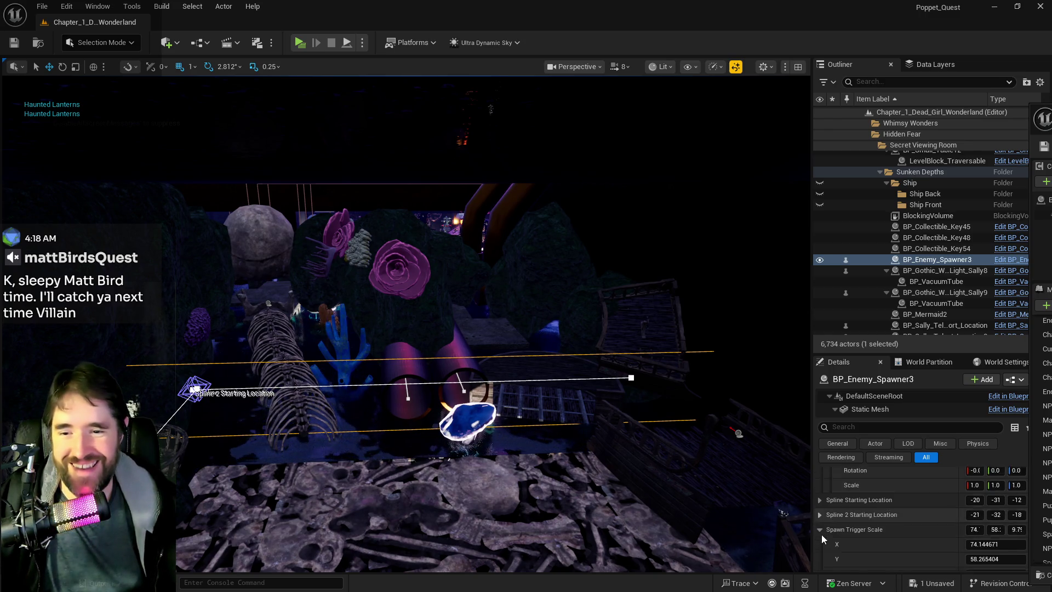
{"action": "scroll", "coordinate": [824, 539], "scroll_direction": "down", "scroll_amount": 4}
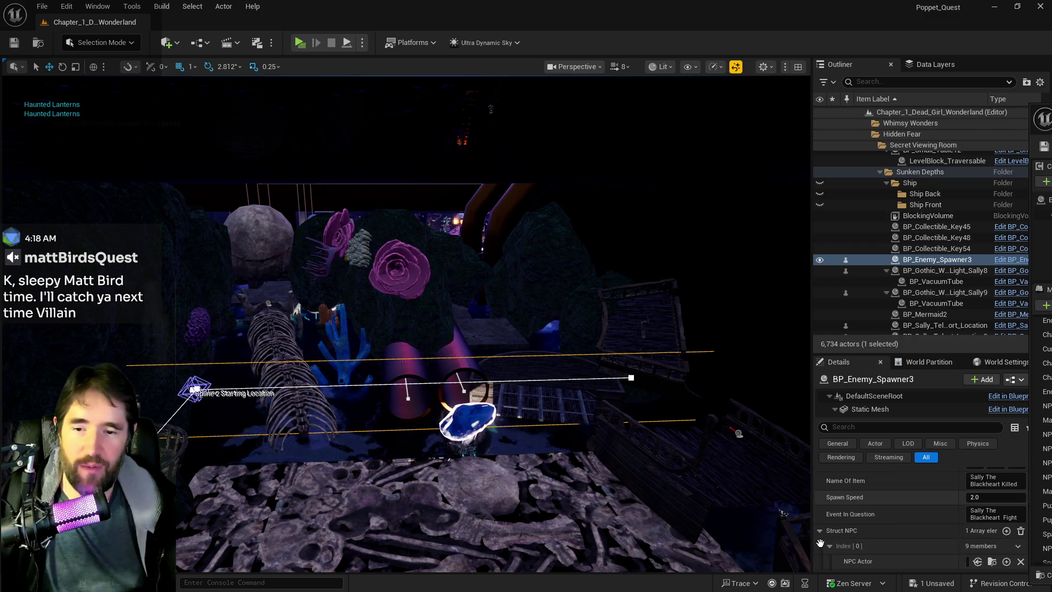
{"action": "scroll", "coordinate": [822, 534], "scroll_direction": "up", "scroll_amount": 8}
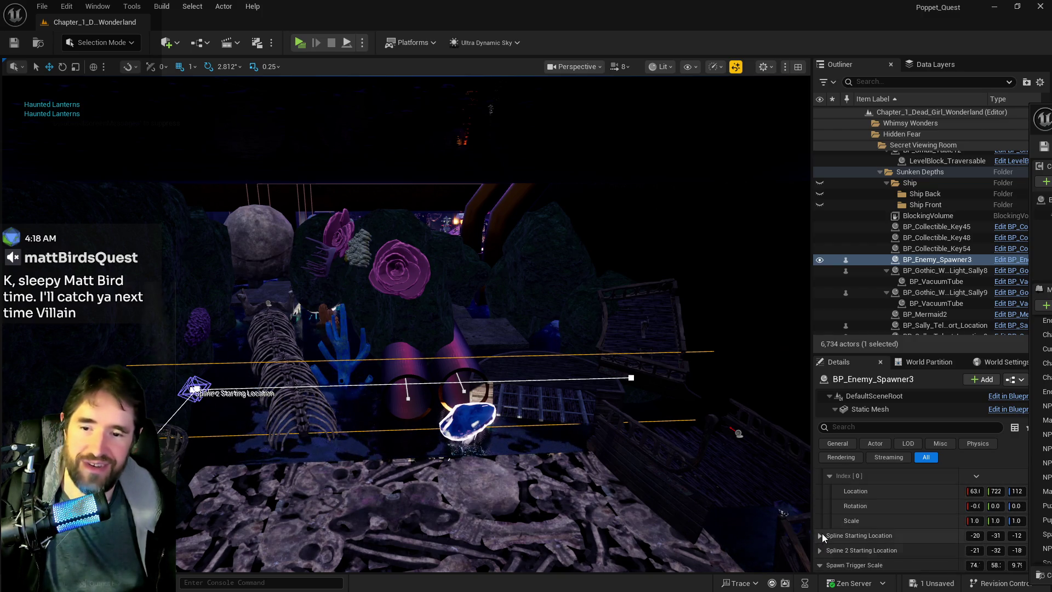
{"action": "scroll", "coordinate": [822, 533], "scroll_direction": "up", "scroll_amount": 1}
{"action": "mouse_move", "coordinate": [494, 383]}
{"action": "left_mouse_down"}
{"action": "mouse_move", "coordinate": [340, 318]}
{"action": "mouse_move", "coordinate": [742, 395]}
{"action": "left_mouse_up"}
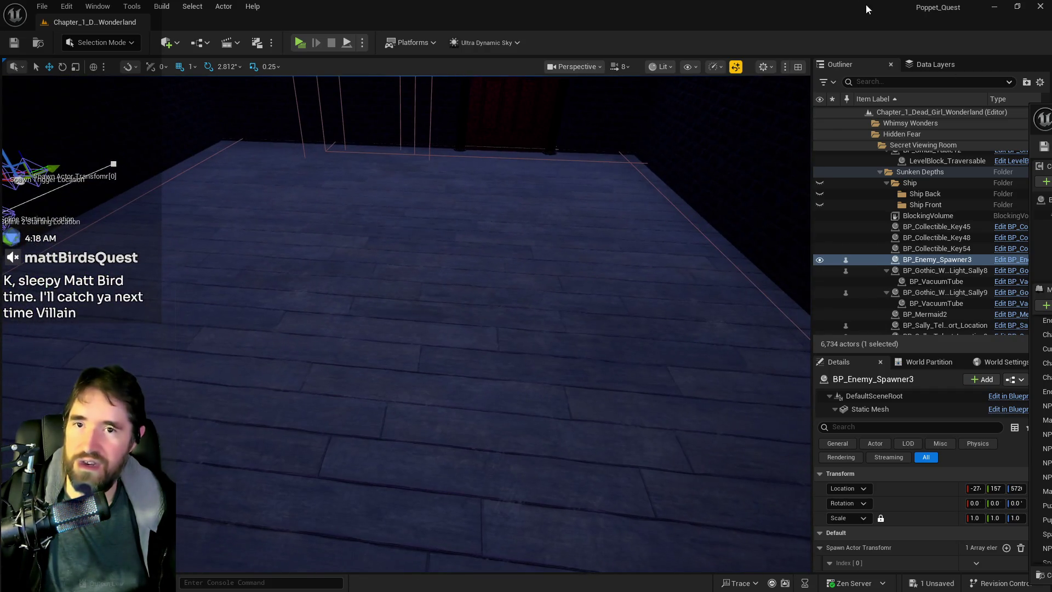
{"action": "left_click", "coordinate": [944, 67]}
{"action": "left_click", "coordinate": [928, 84]}
{"action": "type", "text": "forb"}
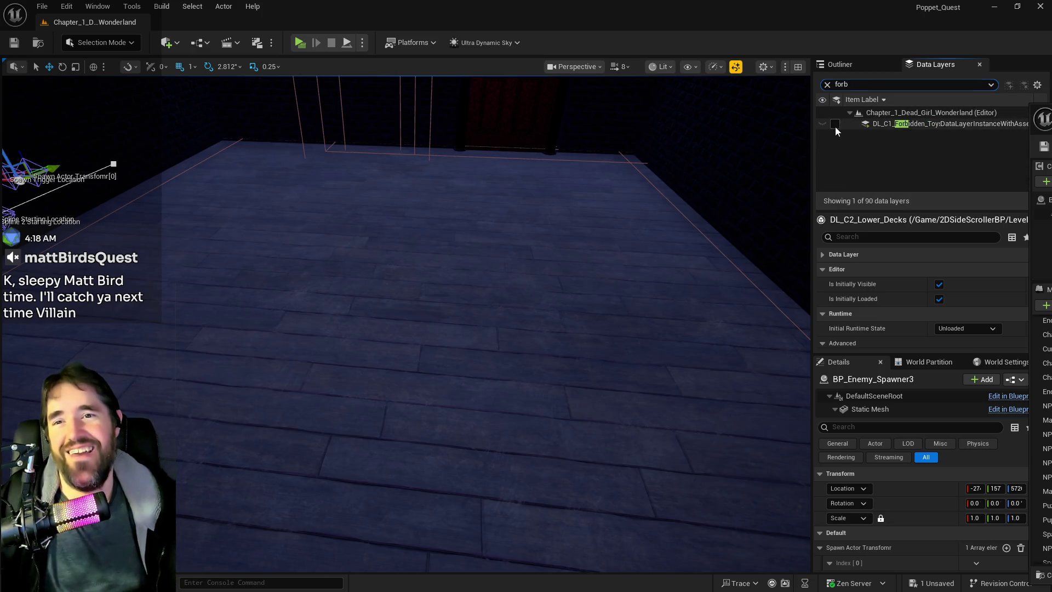
{"action": "left_click", "coordinate": [835, 124]}
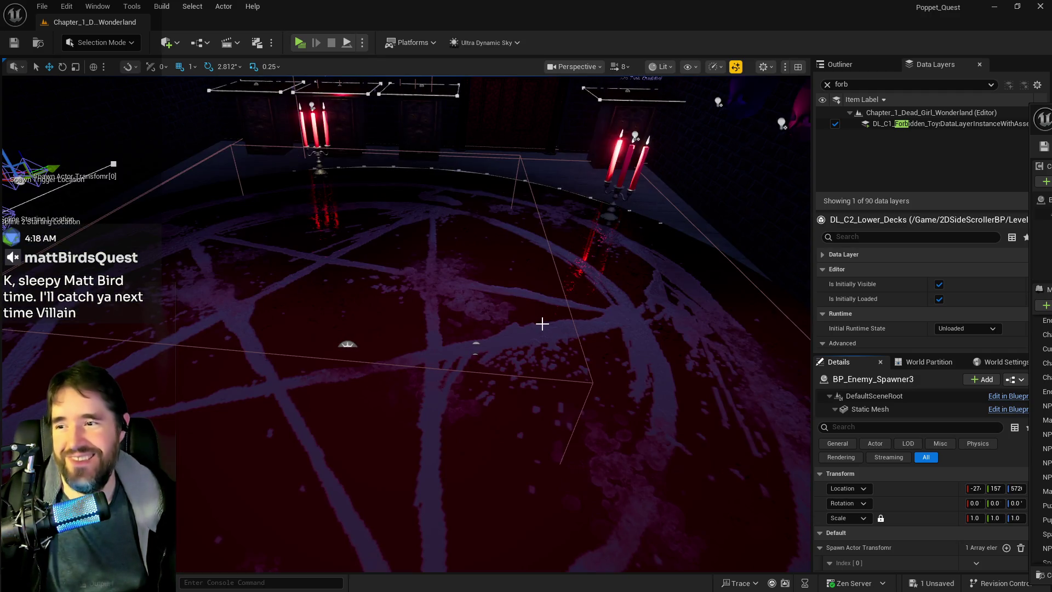
{"action": "left_click_drag", "start_coordinate": [542, 324], "coordinate": [554, 219]}
{"action": "mouse_move", "coordinate": [463, 325]}
{"action": "left_mouse_down"}
{"action": "mouse_move", "coordinate": [463, 312]}
{"action": "mouse_move", "coordinate": [462, 325]}
{"action": "left_mouse_up"}
{"action": "left_click", "coordinate": [333, 297]}
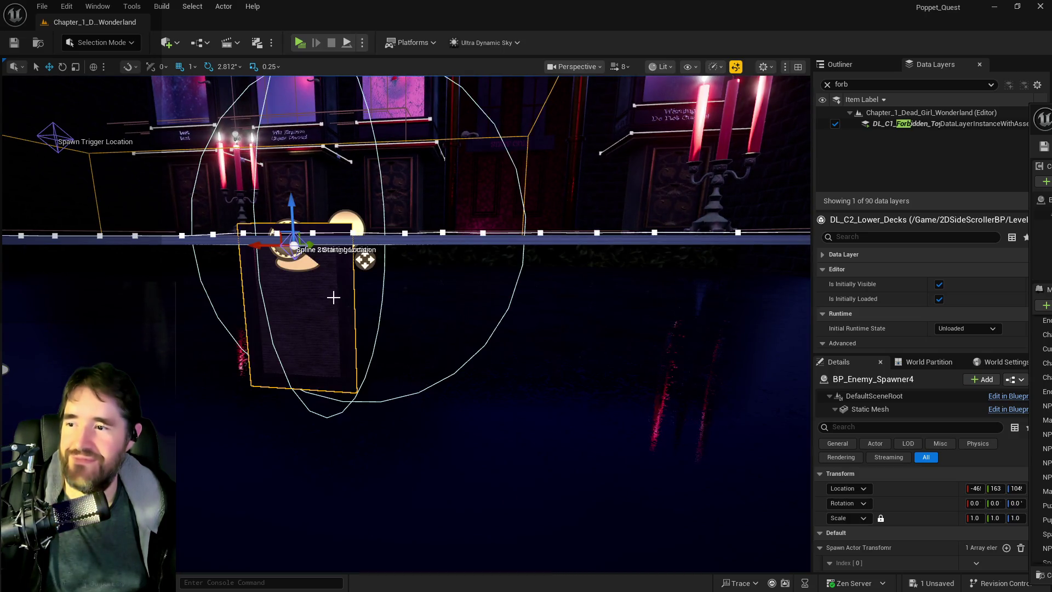
{"action": "scroll", "coordinate": [876, 468], "scroll_direction": "down", "scroll_amount": 5}
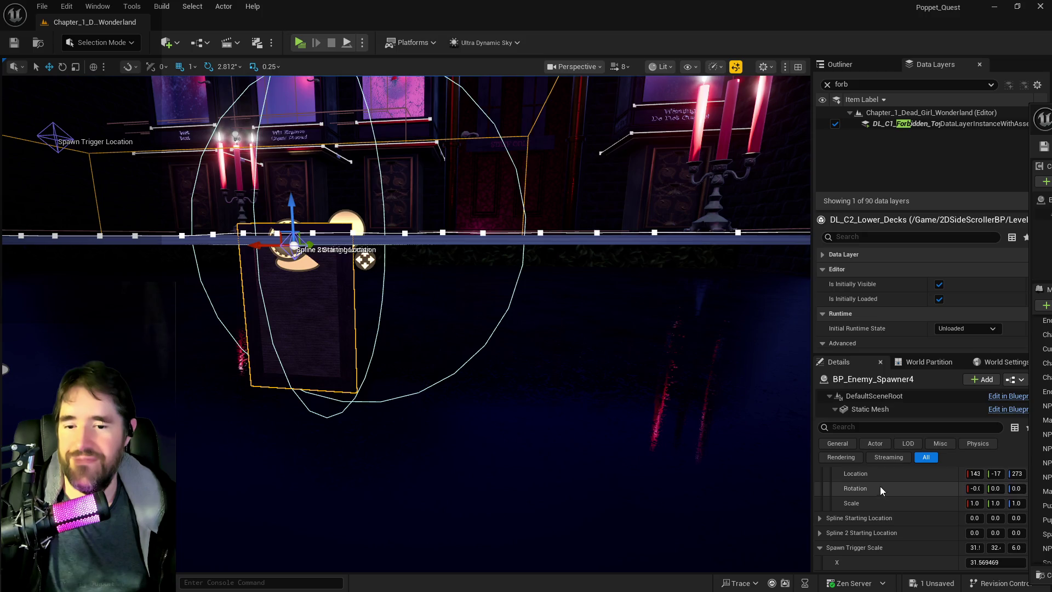
{"action": "scroll", "coordinate": [873, 533], "scroll_direction": "up", "scroll_amount": 3}
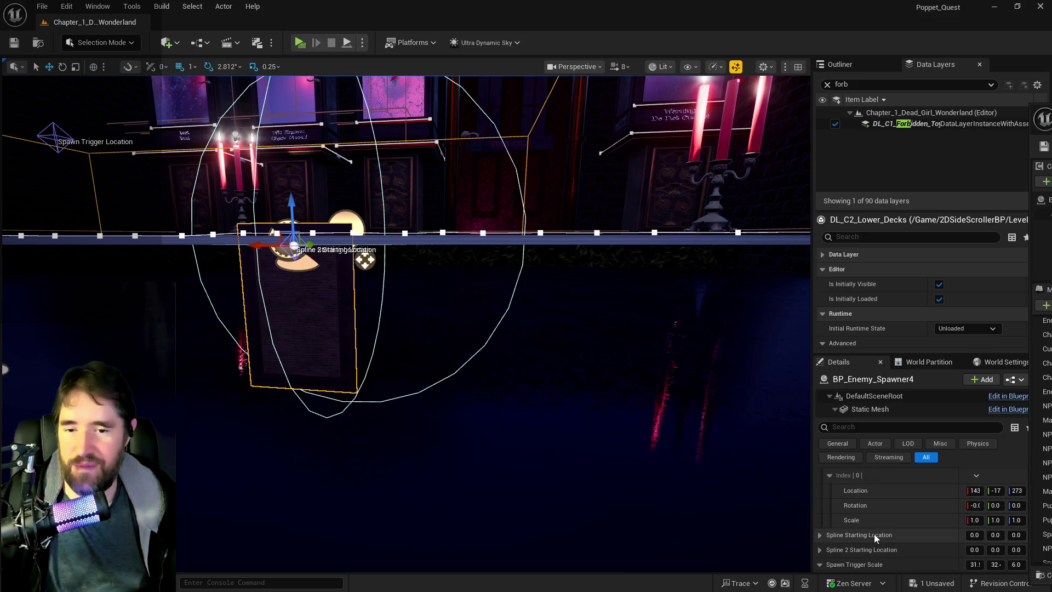
{"action": "scroll", "coordinate": [877, 531], "scroll_direction": "down", "scroll_amount": 1}
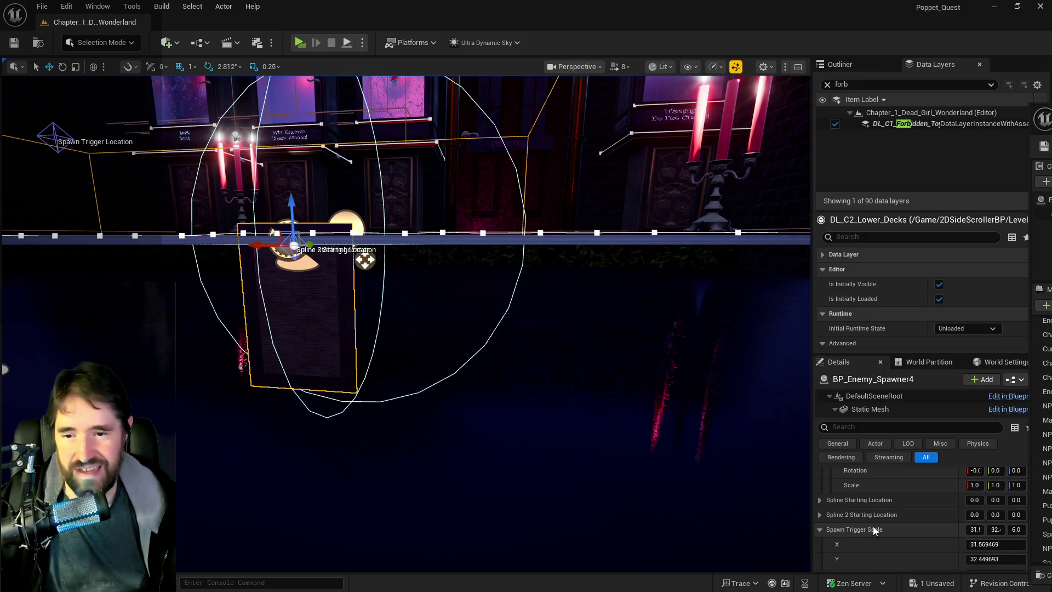
{"action": "scroll", "coordinate": [932, 541], "scroll_direction": "down", "scroll_amount": 4}
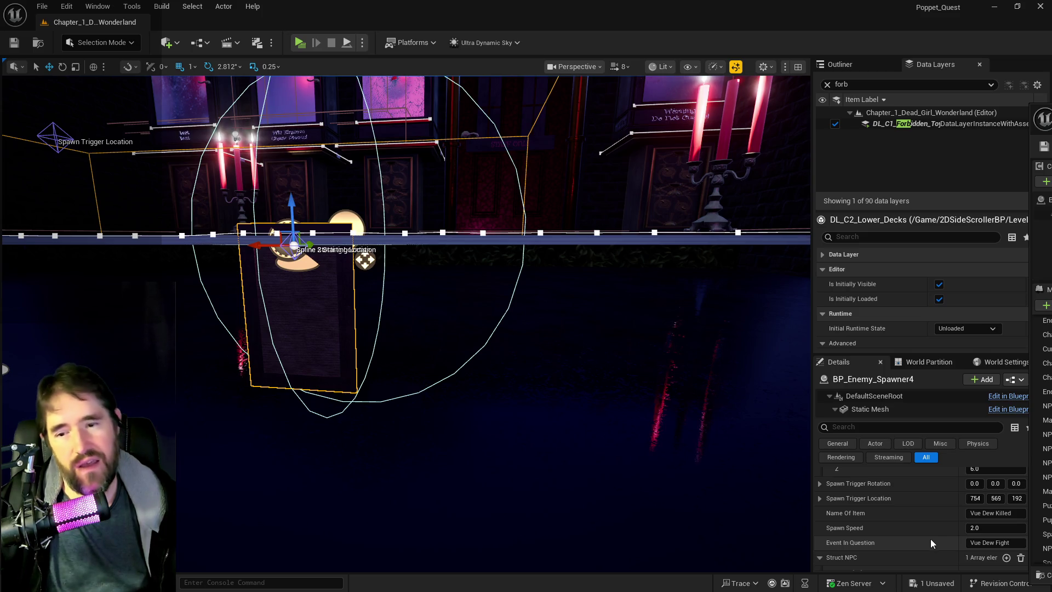
{"action": "scroll", "coordinate": [929, 538], "scroll_direction": "down", "scroll_amount": 5}
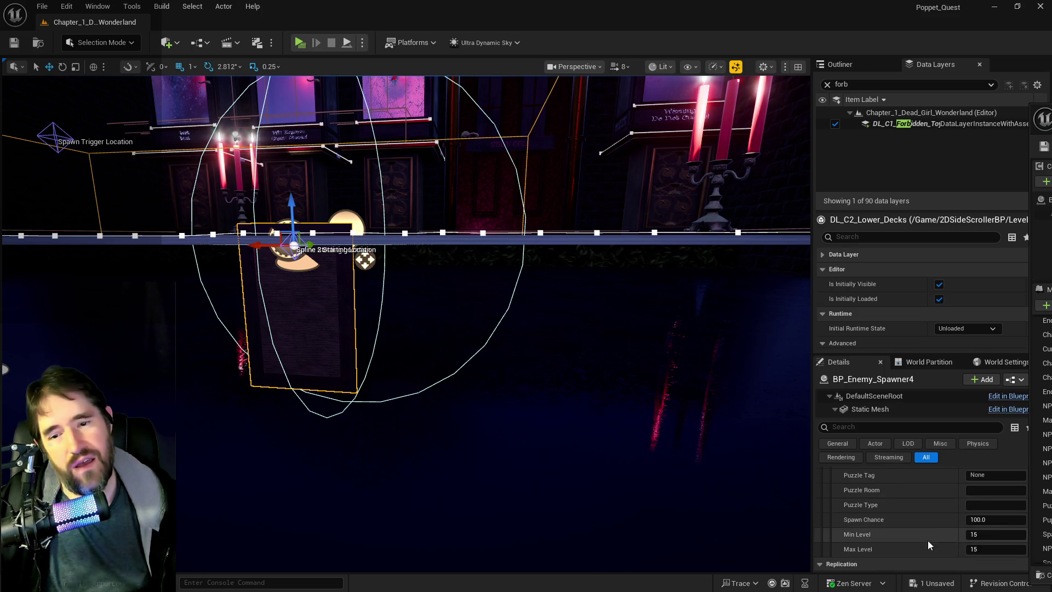
{"action": "scroll", "coordinate": [928, 540], "scroll_direction": "down", "scroll_amount": 2}
{"action": "scroll", "coordinate": [929, 541], "scroll_direction": "up", "scroll_amount": 6}
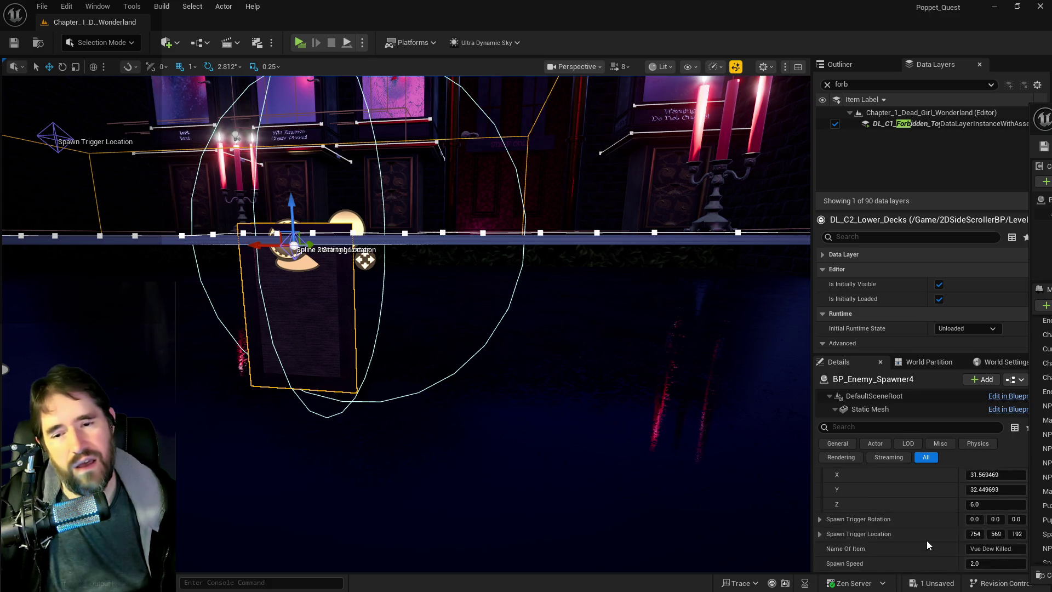
{"action": "scroll", "coordinate": [926, 541], "scroll_direction": "up", "scroll_amount": 4}
{"action": "scroll", "coordinate": [926, 540], "scroll_direction": "up", "scroll_amount": 2}
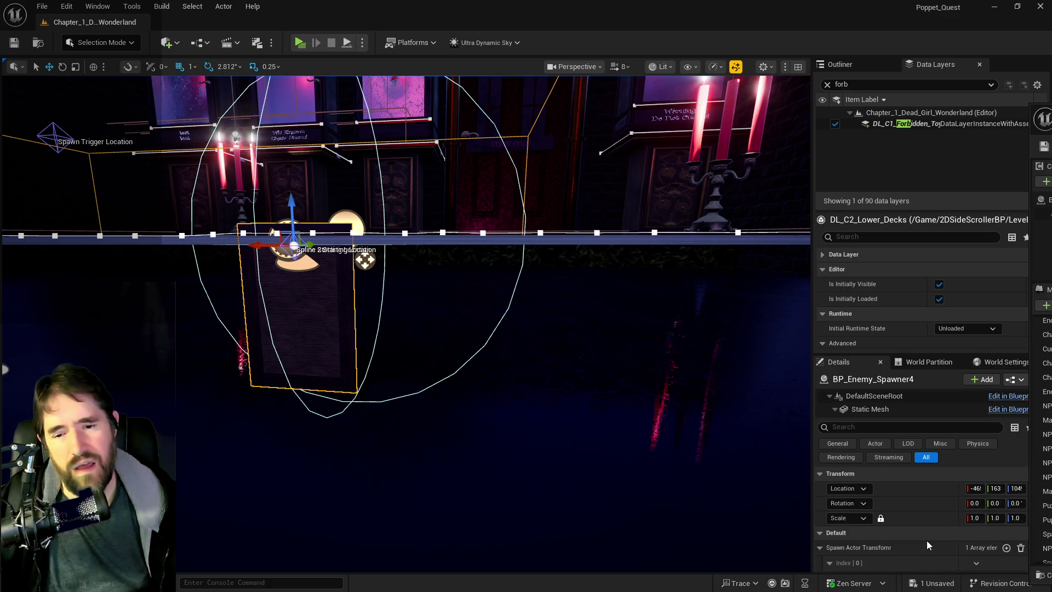
{"action": "left_click", "coordinate": [542, 233]}
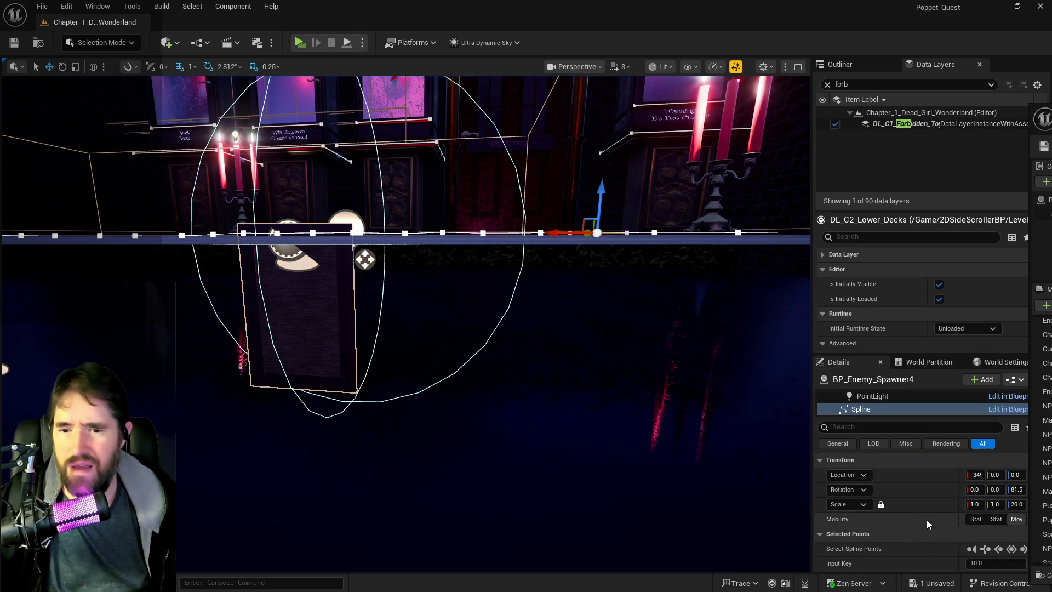
{"action": "key", "text": "f"}
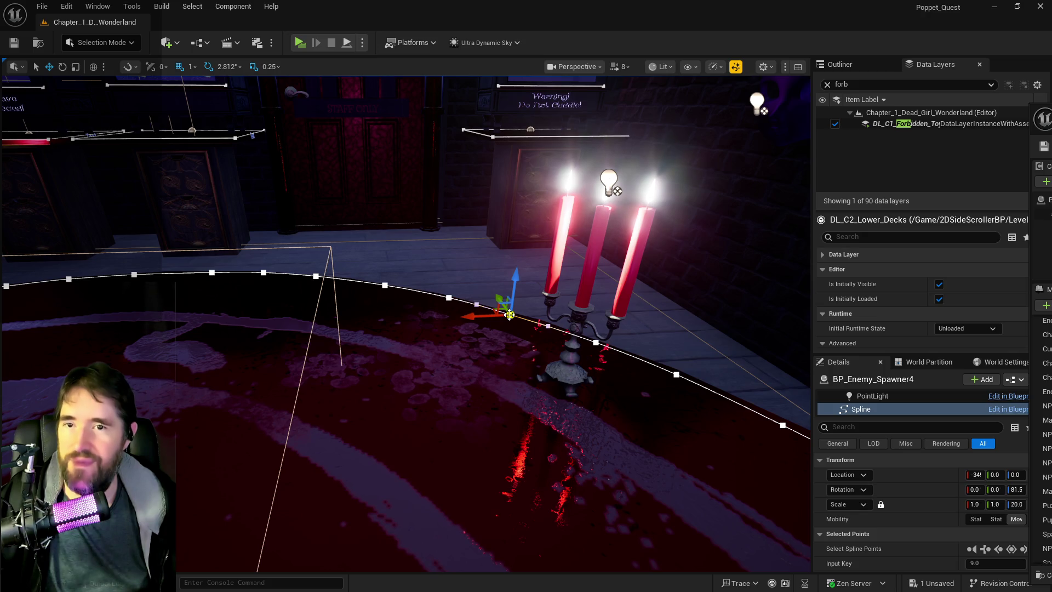
{"action": "mouse_move", "coordinate": [505, 319]}
{"action": "left_mouse_down"}
{"action": "mouse_move", "coordinate": [477, 296]}
{"action": "mouse_move", "coordinate": [466, 302]}
{"action": "left_mouse_up"}
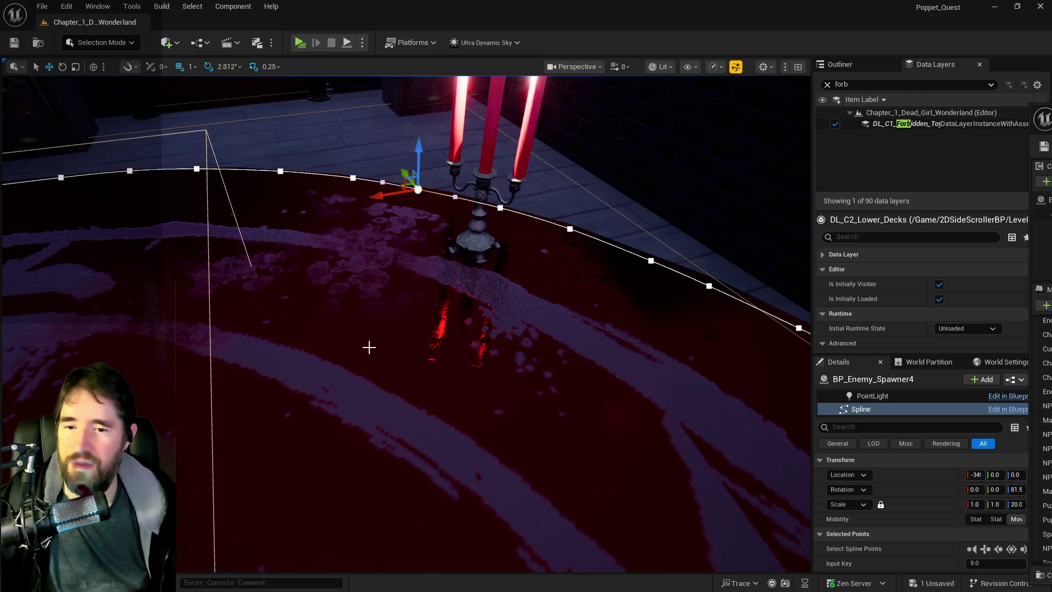
{"action": "scroll", "coordinate": [954, 532], "scroll_direction": "down", "scroll_amount": 3}
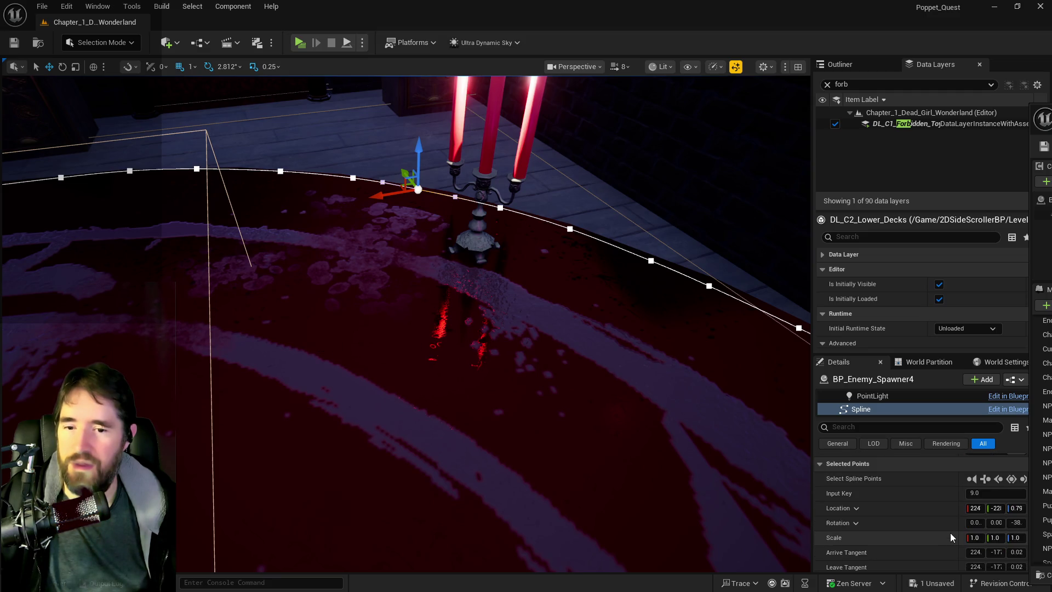
{"action": "scroll", "coordinate": [950, 533], "scroll_direction": "down", "scroll_amount": 2}
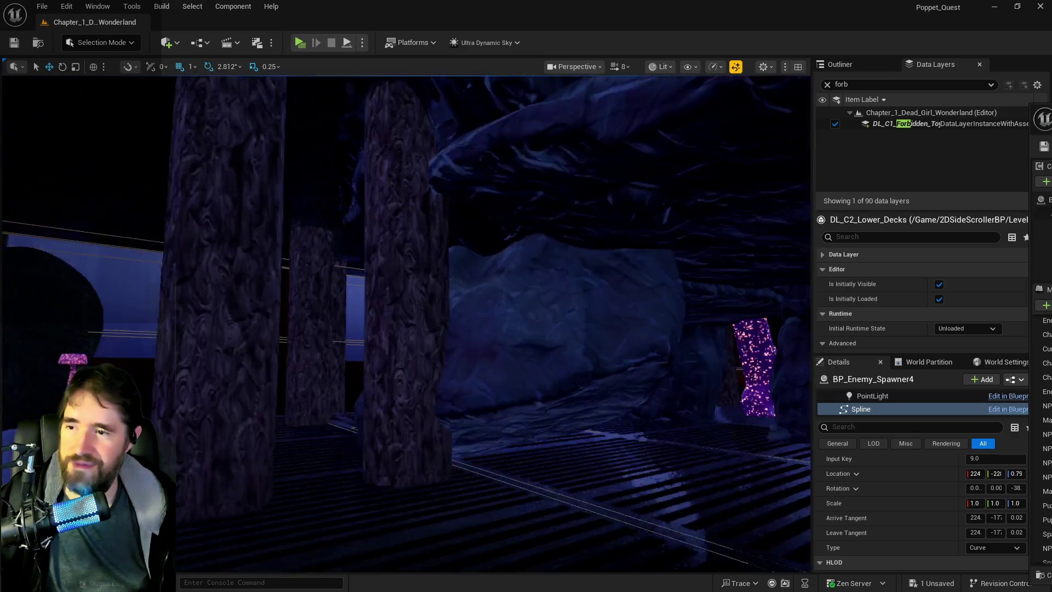
{"action": "key", "text": "f"}
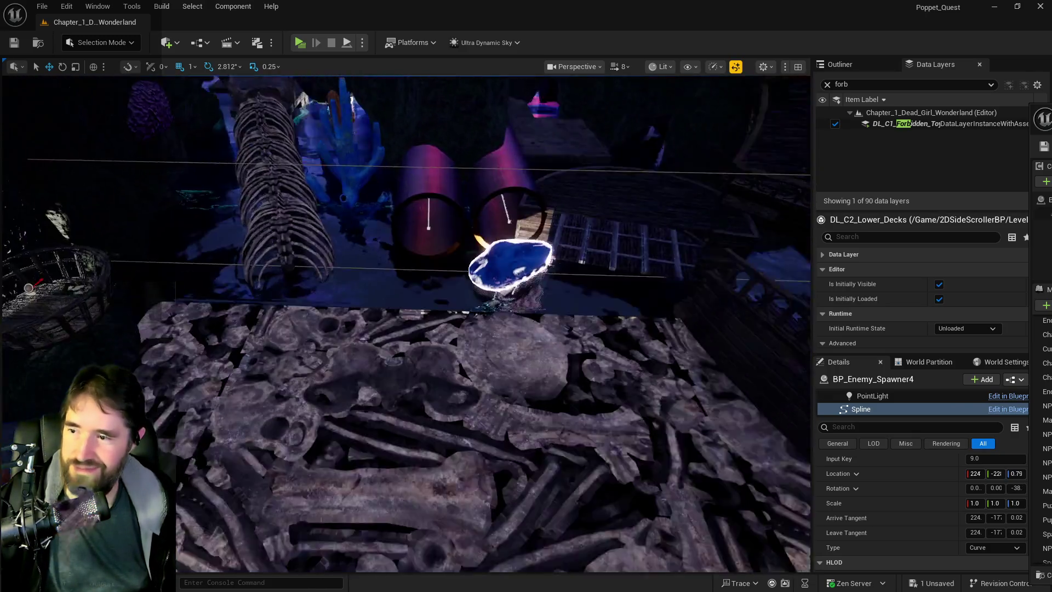
{"action": "left_click_drag", "start_coordinate": [371, 236], "coordinate": [371, 274]}
{"action": "left_click", "coordinate": [549, 228]}
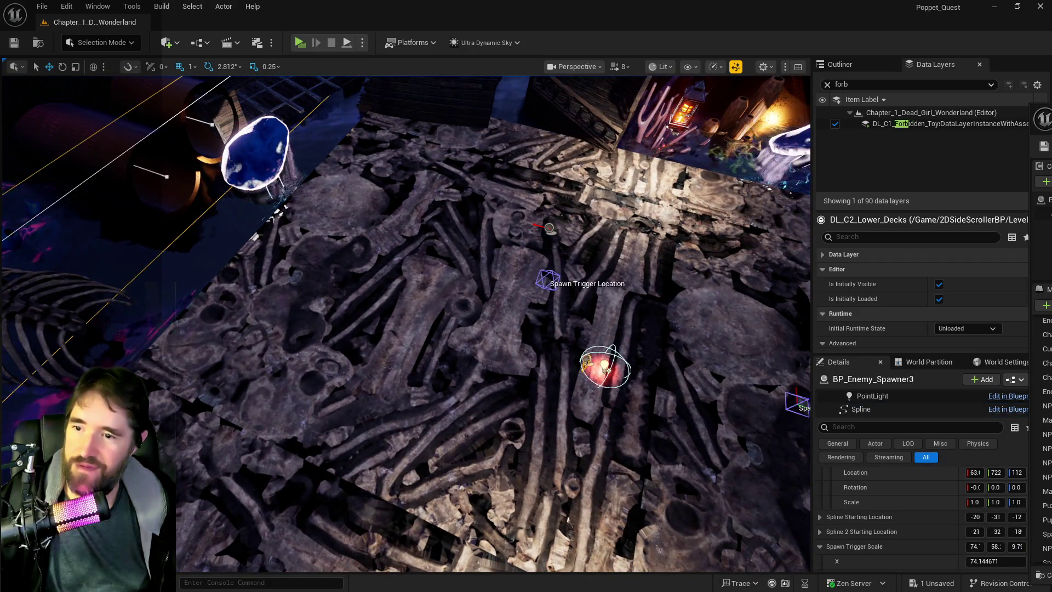
{"action": "key", "text": "f"}
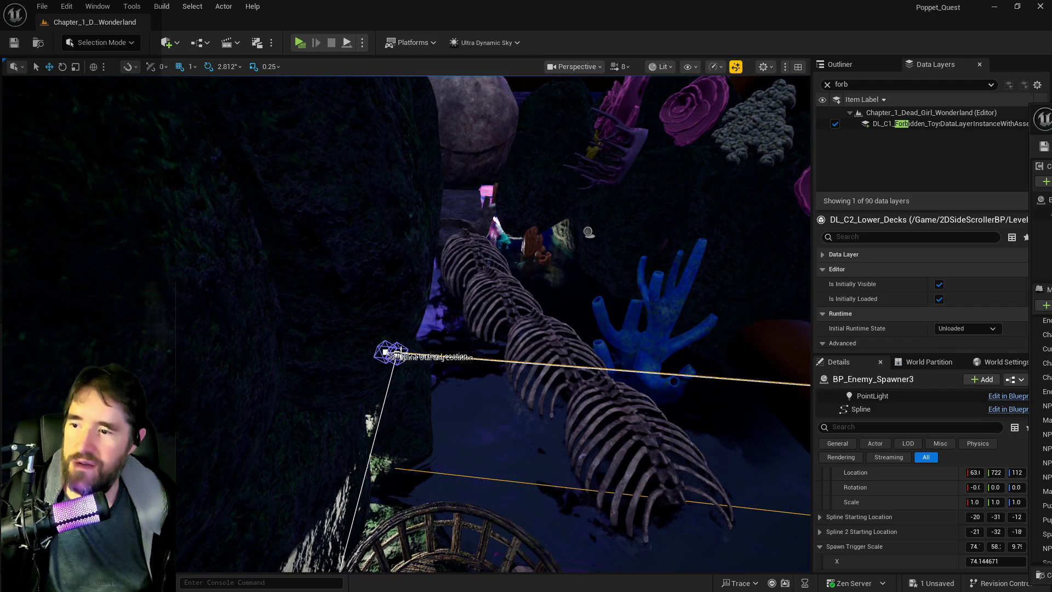
{"action": "scroll", "coordinate": [931, 528], "scroll_direction": "up", "scroll_amount": 3}
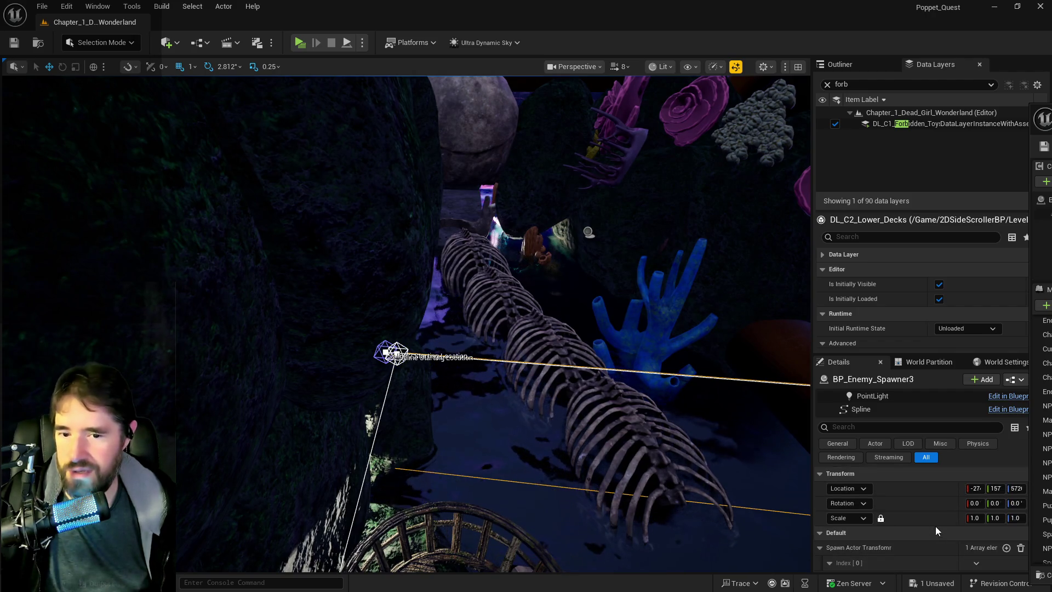
{"action": "mouse_move", "coordinate": [470, 404]}
{"action": "left_mouse_down"}
{"action": "mouse_move", "coordinate": [485, 438]}
{"action": "mouse_move", "coordinate": [477, 450]}
{"action": "mouse_move", "coordinate": [460, 422]}
{"action": "left_mouse_up"}
{"action": "left_click_drag", "start_coordinate": [725, 414], "coordinate": [691, 405]}
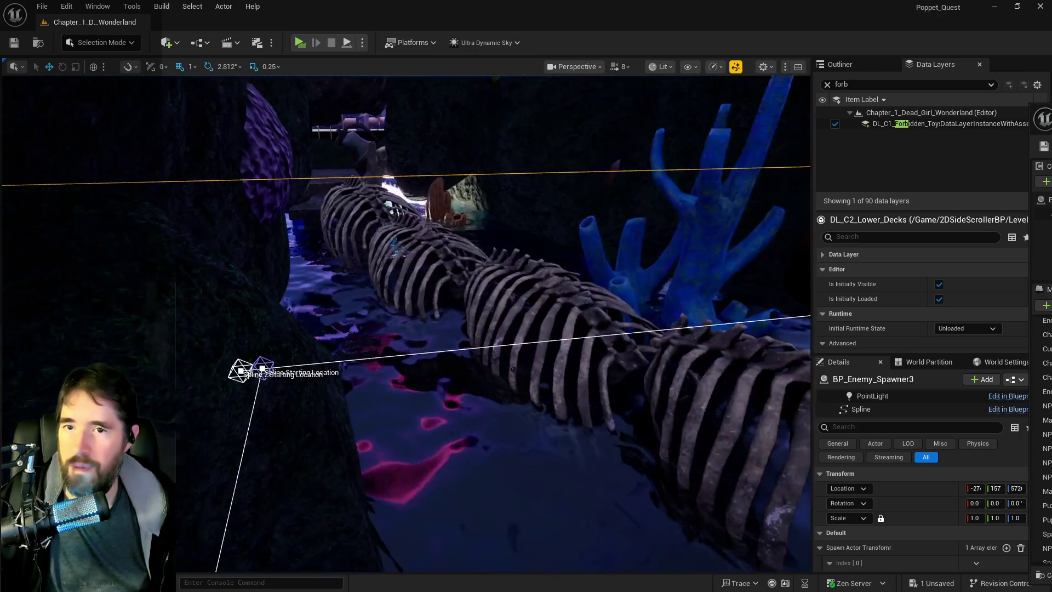
{"action": "left_click", "coordinate": [1014, 519]}
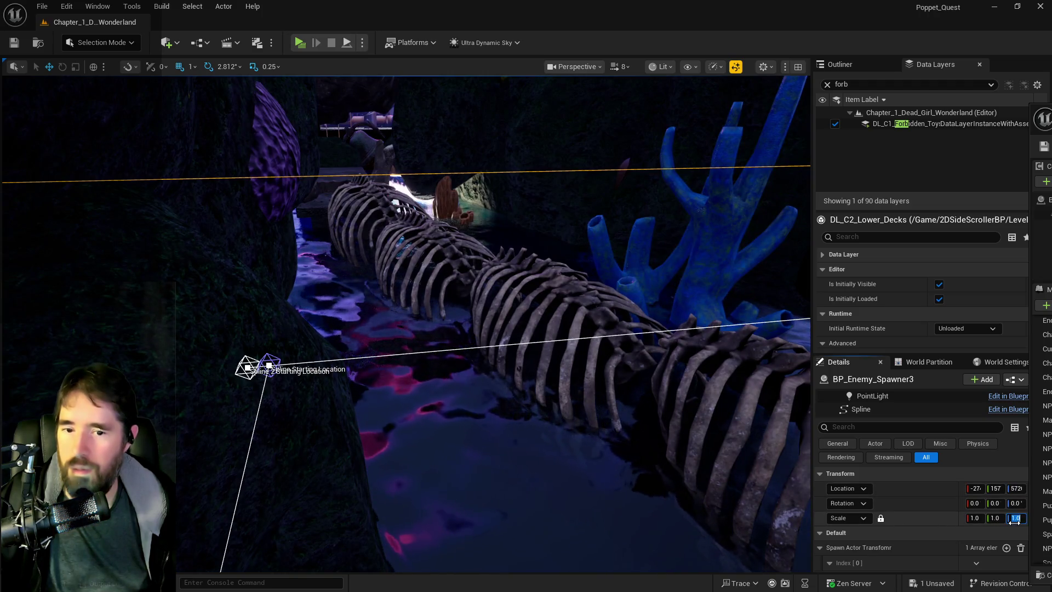
{"action": "type", "text": "20"}
{"action": "key", "text": "Return"}
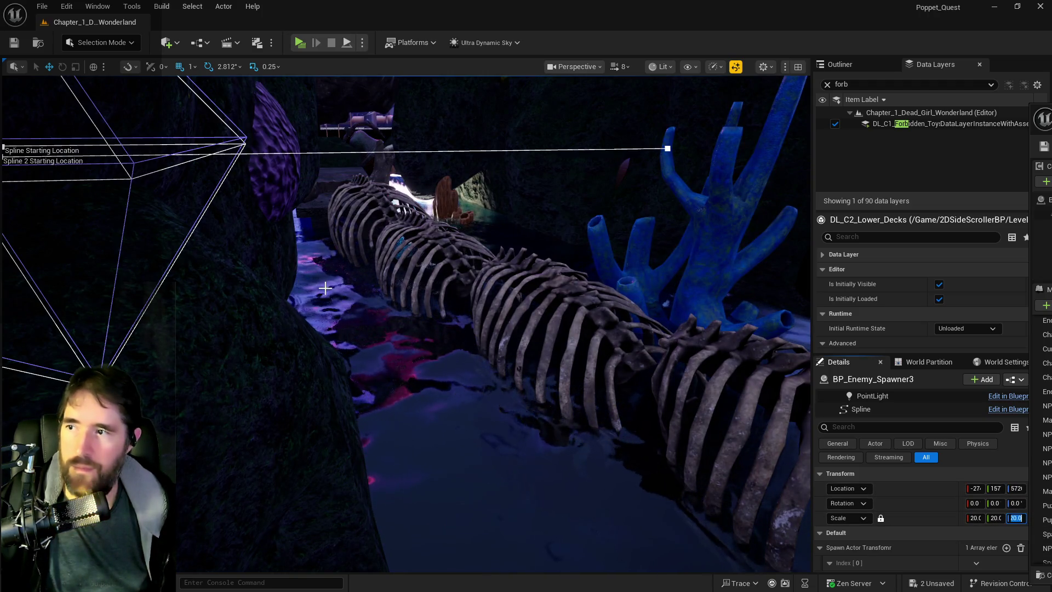
{"action": "key", "text": "f"}
{"action": "key", "text": "ctrl+z"}
{"action": "mouse_move", "coordinate": [300, 293]}
{"action": "left_mouse_down"}
{"action": "mouse_move", "coordinate": [356, 197]}
{"action": "mouse_move", "coordinate": [98, 333]}
{"action": "left_mouse_up"}
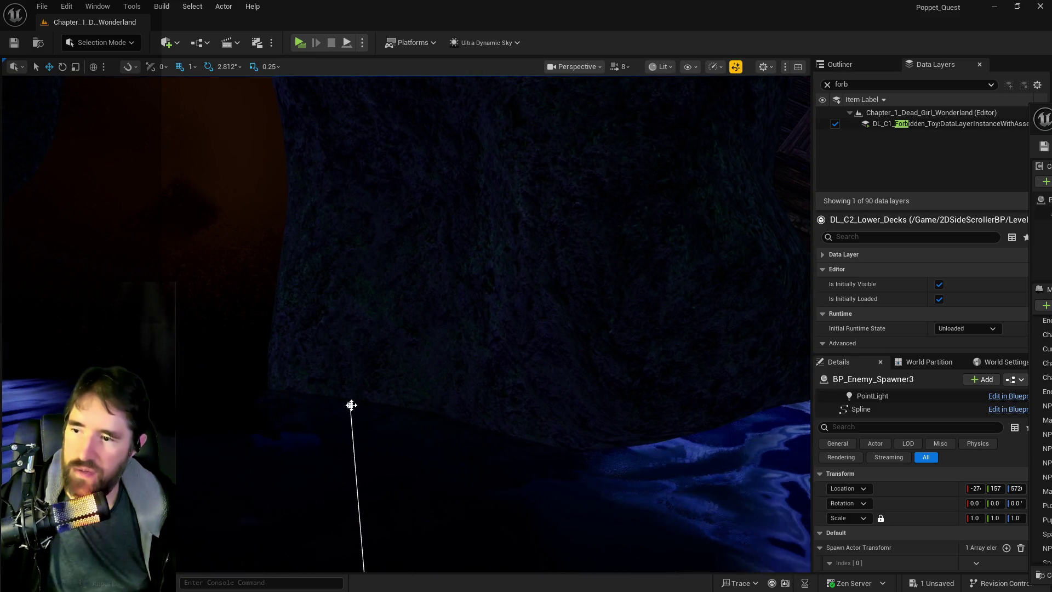
Select and frame points on BP_Enemy_Spawner3's Spline2, viewing the path around the whale skeleton.
{"action": "left_click", "coordinate": [351, 404]}
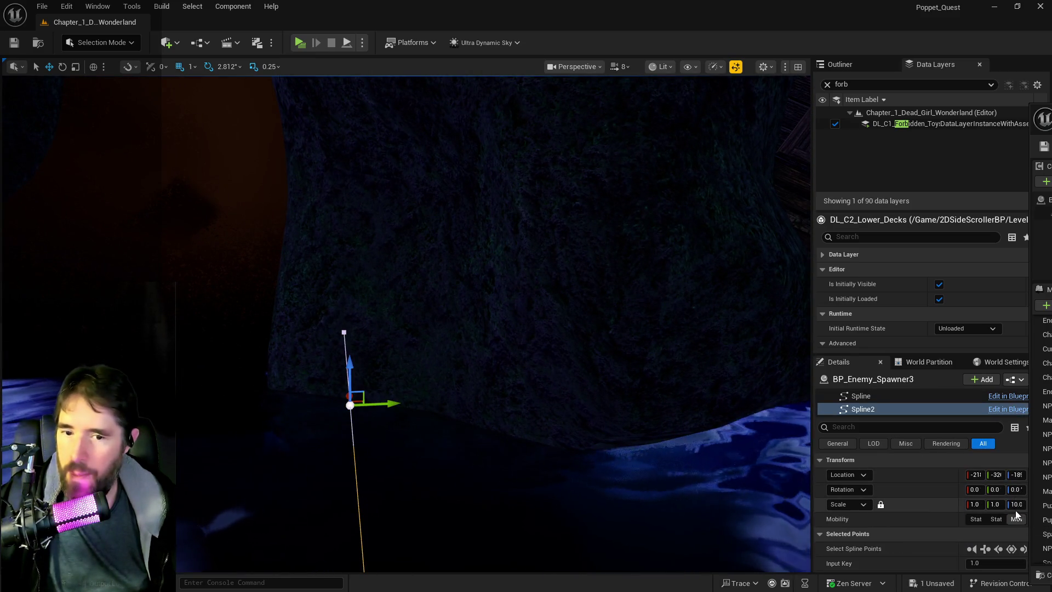
{"action": "key", "text": "f"}
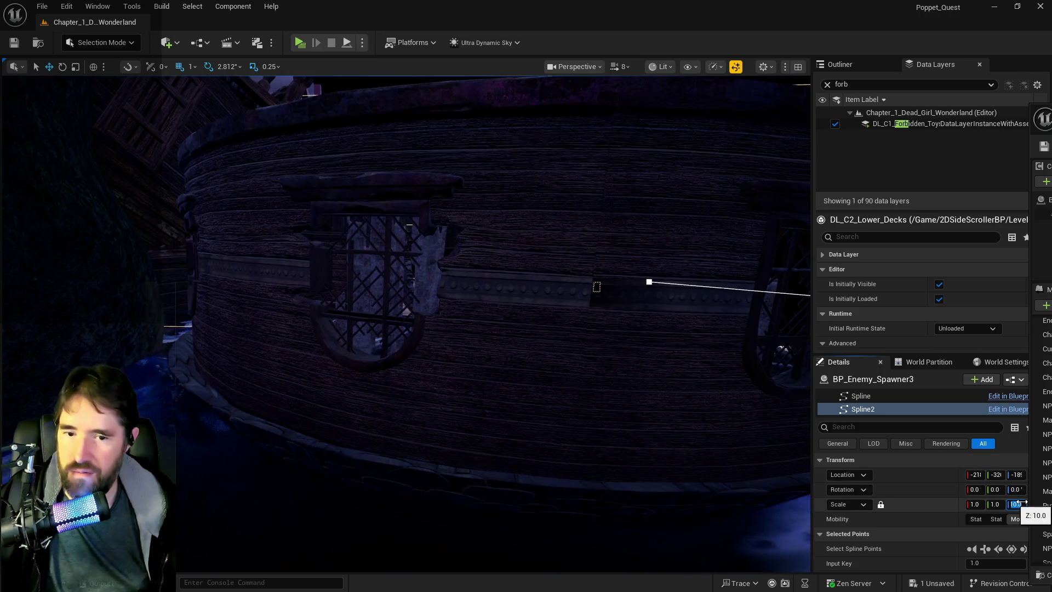
{"action": "type", "text": "20"}
{"action": "left_click_drag", "start_coordinate": [495, 461], "coordinate": [495, 461]}
{"action": "left_click_drag", "start_coordinate": [397, 426], "coordinate": [397, 426]}
{"action": "left_click", "coordinate": [439, 377]}
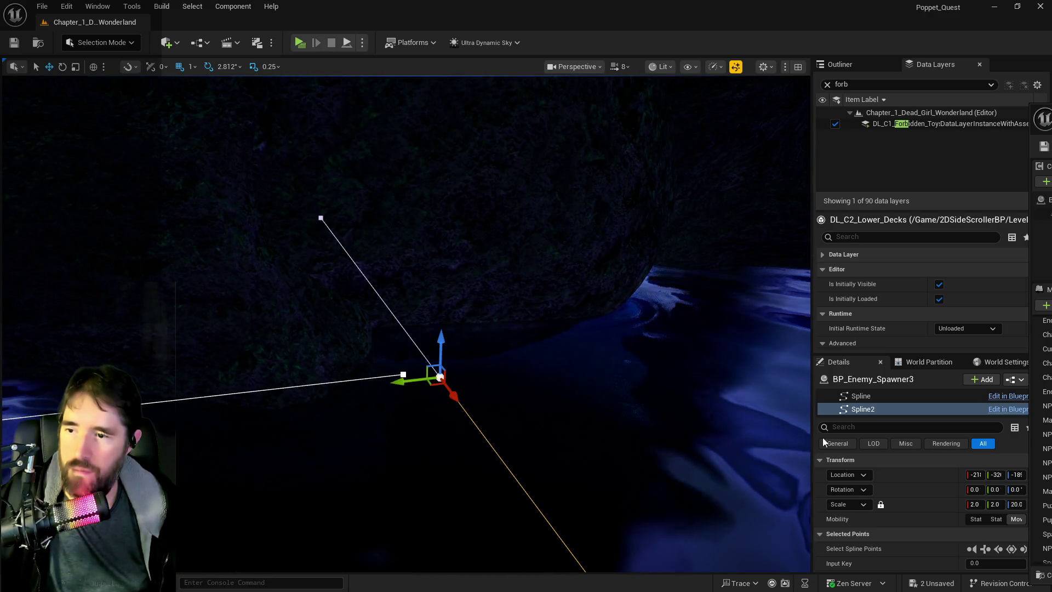
{"action": "left_click_drag", "start_coordinate": [686, 476], "coordinate": [685, 476]}
{"action": "left_click_drag", "start_coordinate": [572, 459], "coordinate": [572, 459]}
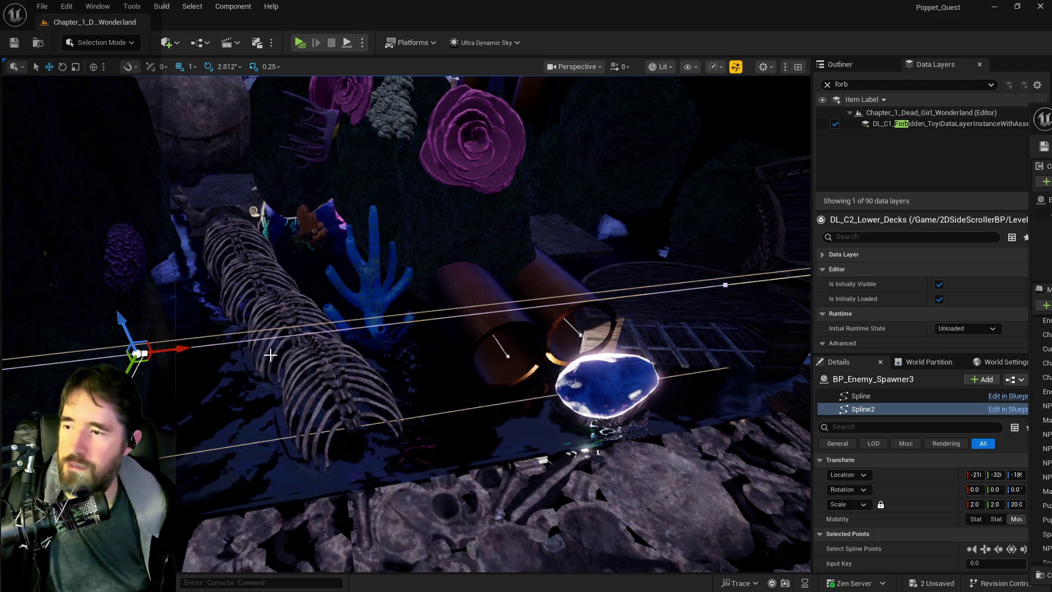
Extend Spline2 and add four spline points along the walkway toward the pipes.
{"action": "left_click_drag", "start_coordinate": [184, 349], "coordinate": [266, 341]}
{"action": "right_click", "coordinate": [268, 343]}
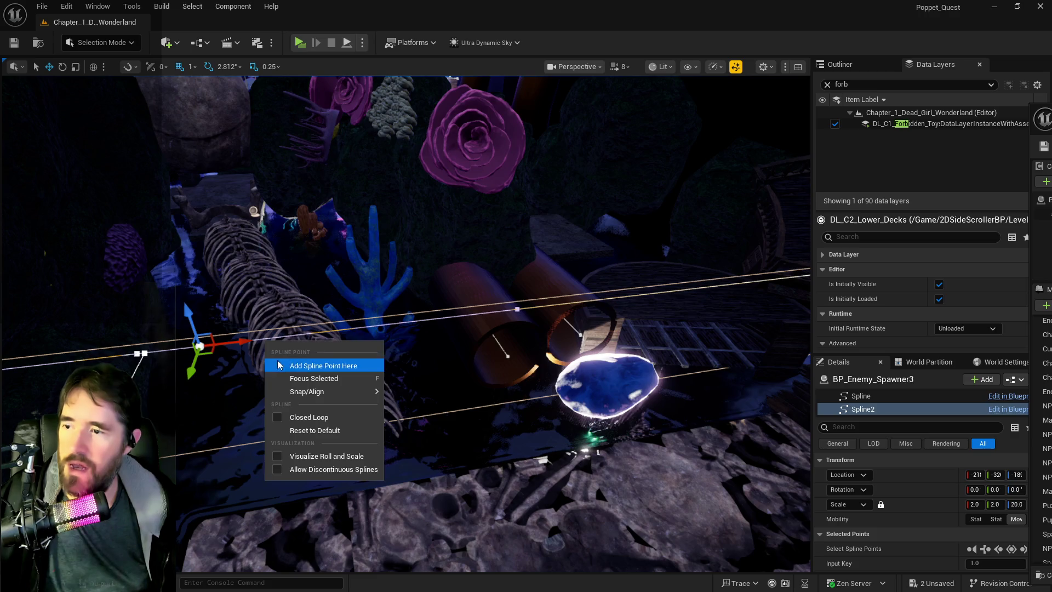
{"action": "left_click", "coordinate": [279, 365]}
{"action": "right_click", "coordinate": [326, 335]}
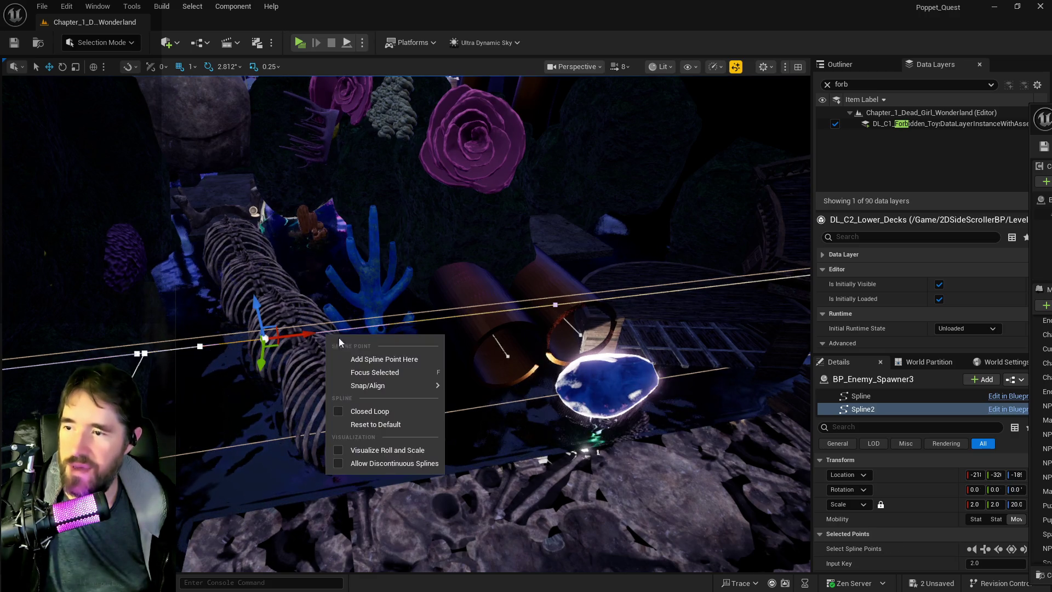
{"action": "left_click", "coordinate": [357, 361]}
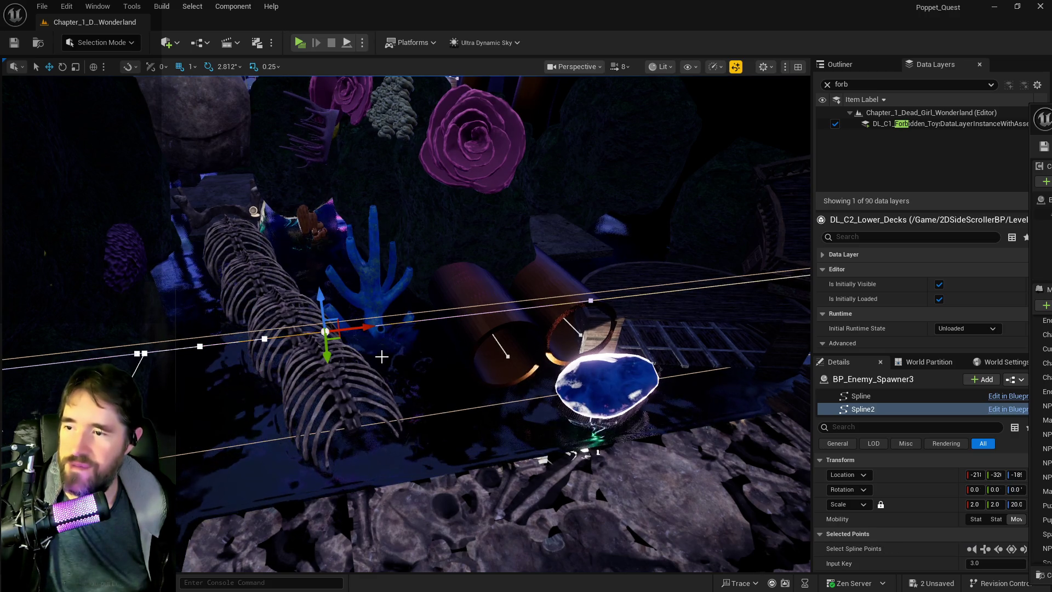
{"action": "right_click", "coordinate": [377, 328]}
{"action": "left_click", "coordinate": [414, 349]}
{"action": "right_click", "coordinate": [442, 324]}
{"action": "left_click", "coordinate": [478, 344]}
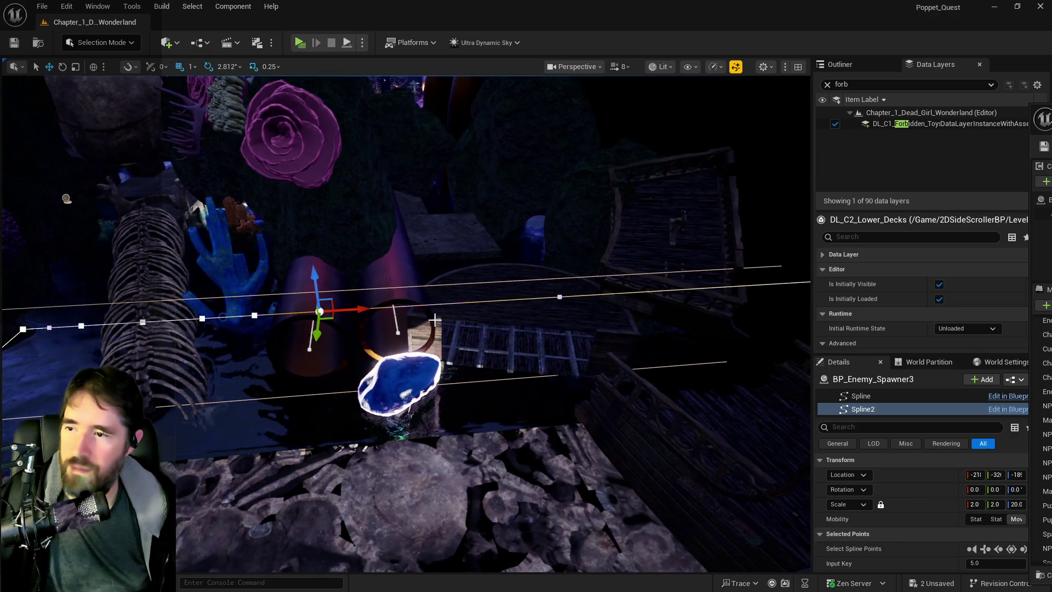
Add more spline points inside the pipe, beyond it, and past the wooden grate.
{"action": "scroll", "coordinate": [436, 319], "scroll_direction": "up", "scroll_amount": 5}
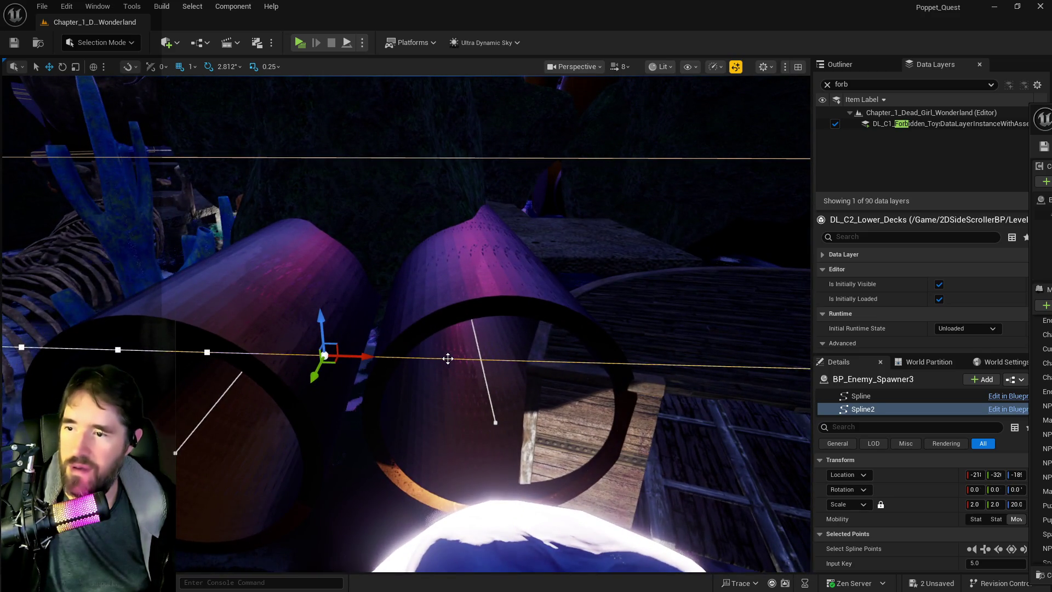
{"action": "right_click", "coordinate": [446, 359]}
{"action": "left_click", "coordinate": [483, 380]}
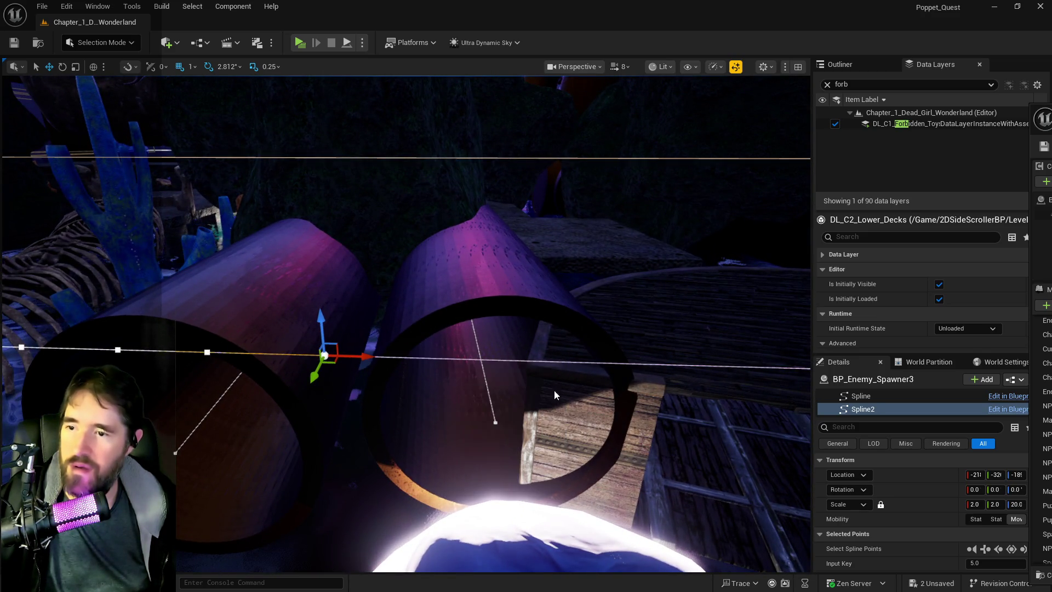
{"action": "right_click", "coordinate": [571, 361]}
{"action": "left_click", "coordinate": [589, 383]}
{"action": "scroll", "coordinate": [590, 383], "scroll_direction": "down", "scroll_amount": 3}
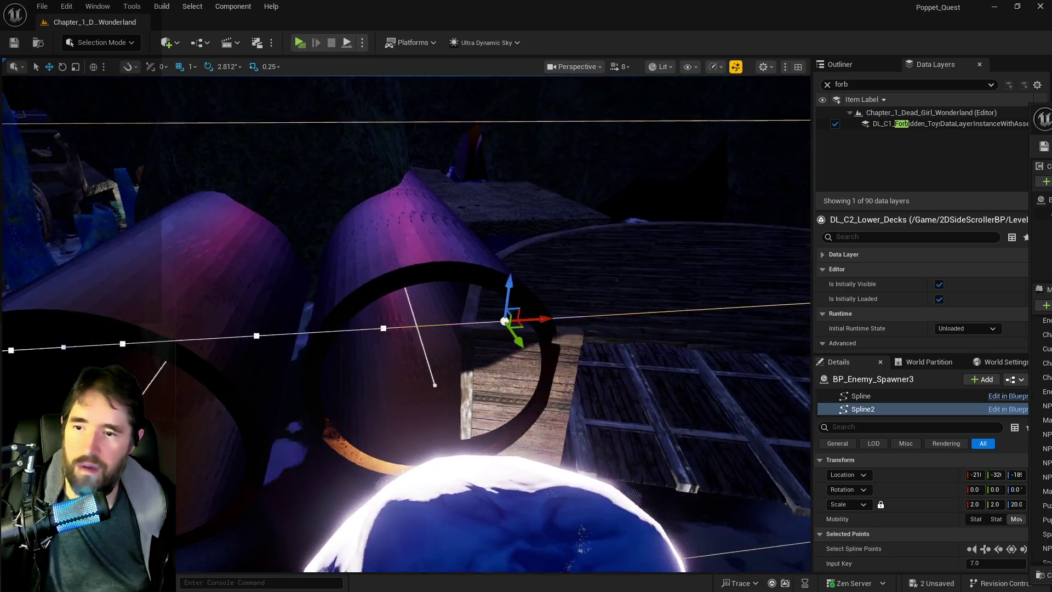
{"action": "key", "text": "f"}
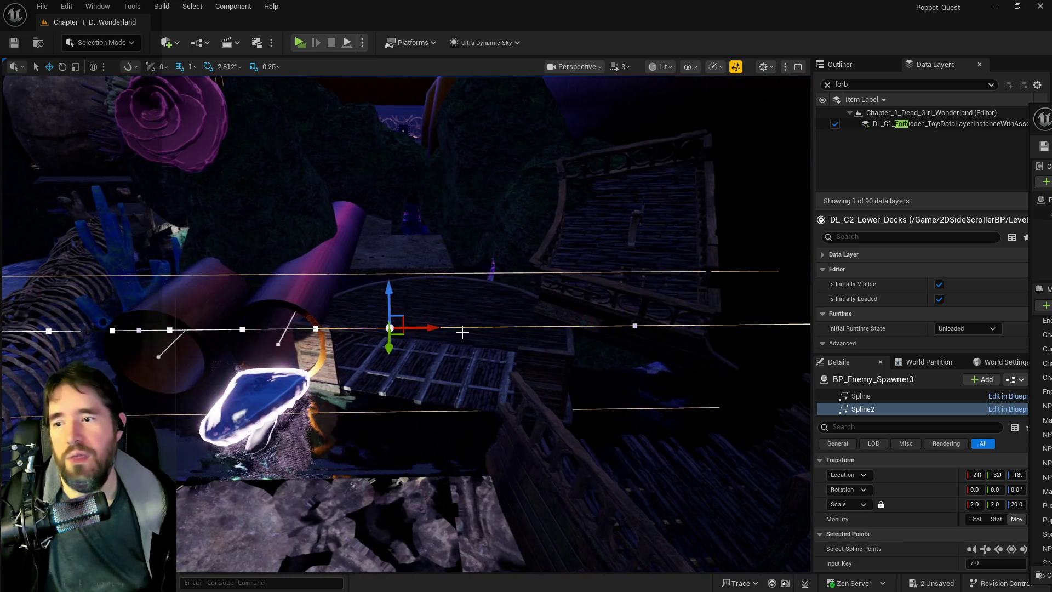
{"action": "right_click", "coordinate": [474, 340]}
{"action": "left_click", "coordinate": [496, 351]}
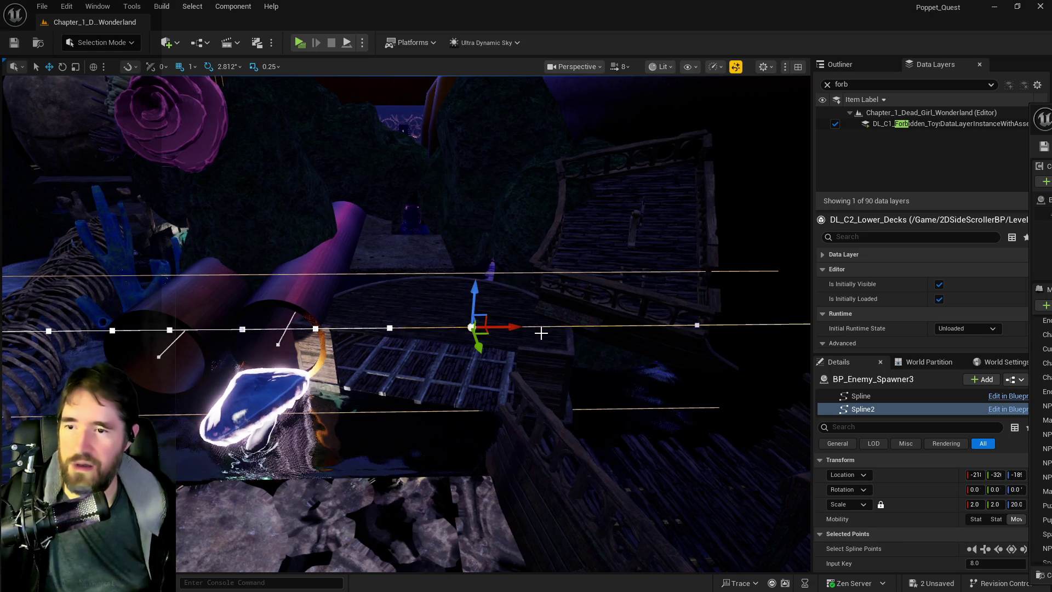
{"action": "right_click", "coordinate": [582, 331]}
{"action": "left_click", "coordinate": [598, 352]}
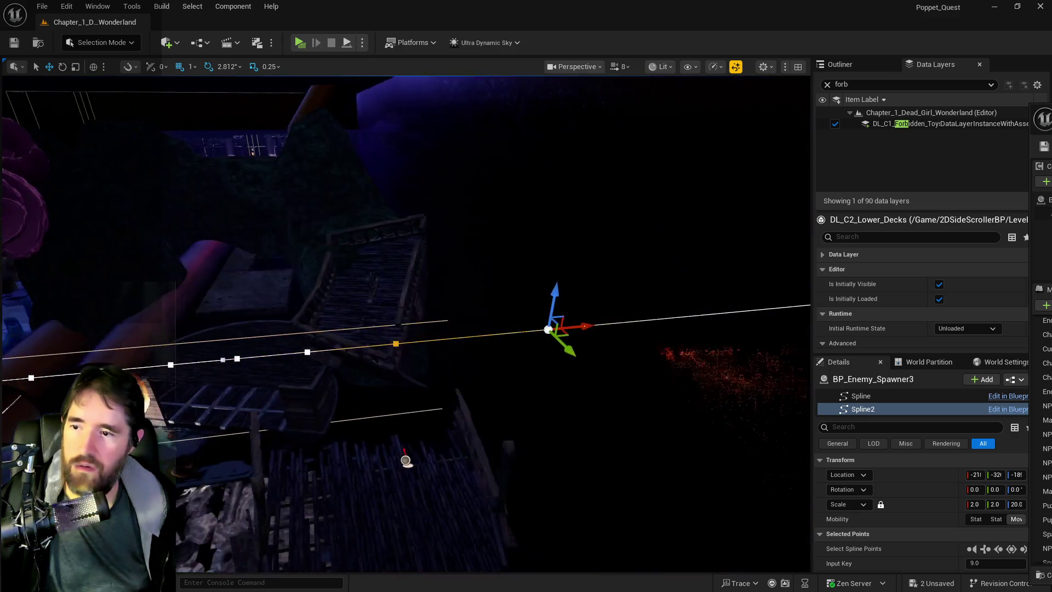
Drag the path's end point along X into place, then check the path past the skeleton.
{"action": "left_click_drag", "start_coordinate": [580, 330], "coordinate": [535, 334]}
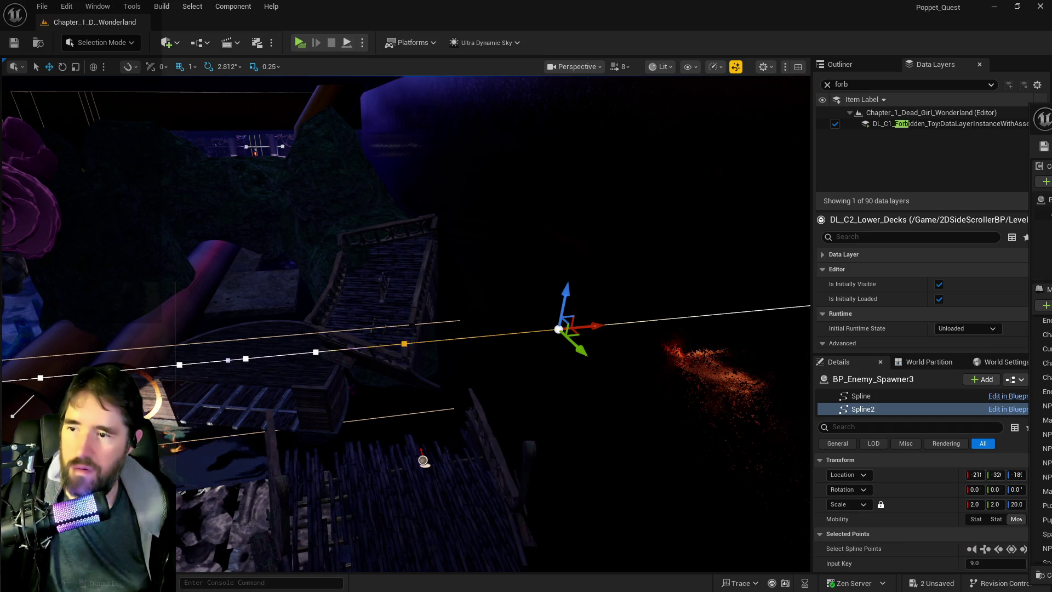
{"action": "left_click_drag", "start_coordinate": [395, 351], "coordinate": [431, 351]}
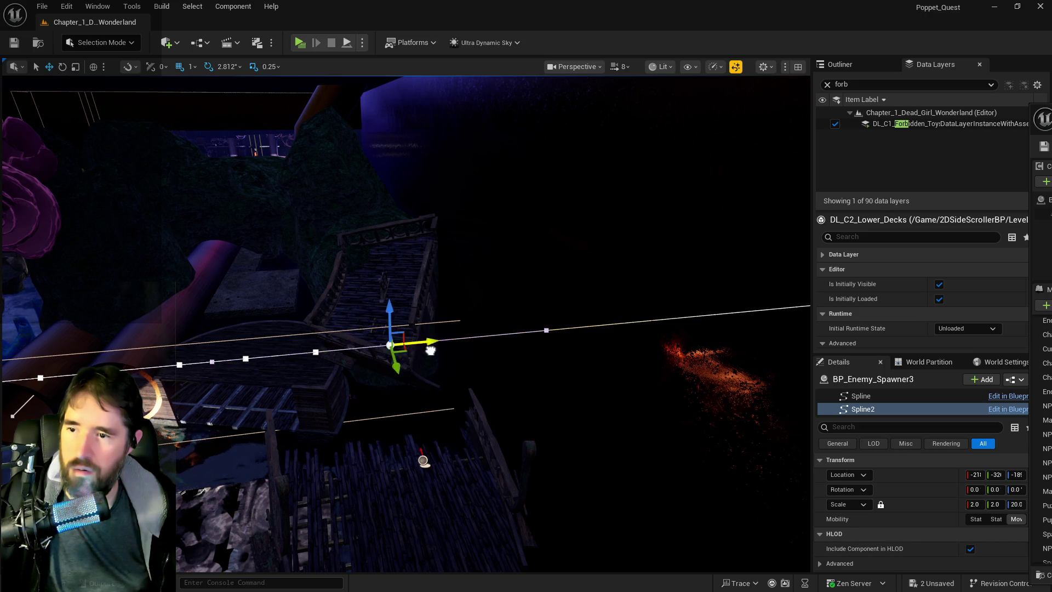
{"action": "key", "text": "Right"}
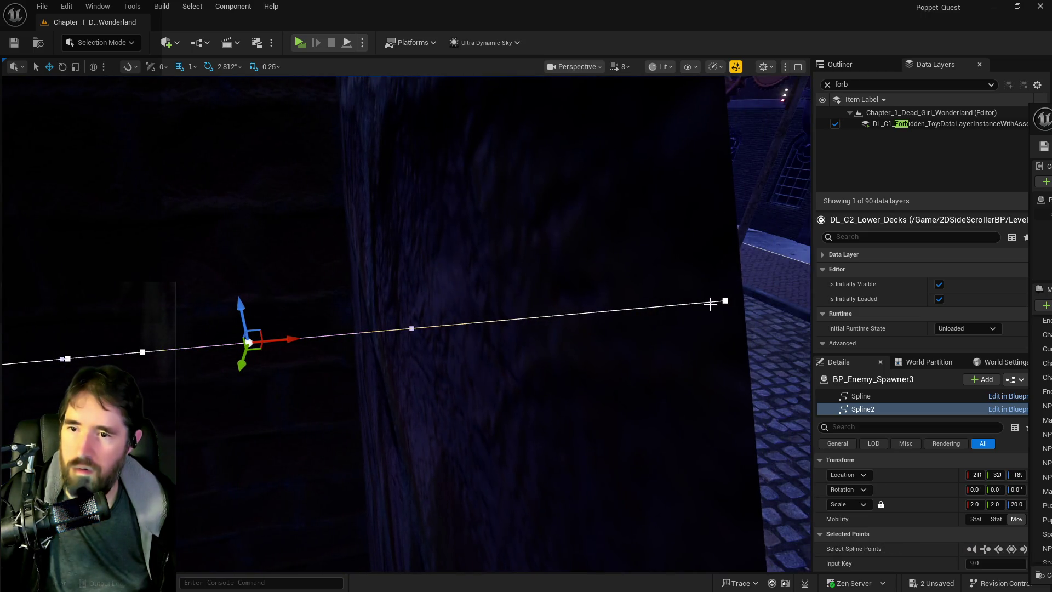
{"action": "left_click_drag", "start_coordinate": [761, 298], "coordinate": [680, 318]}
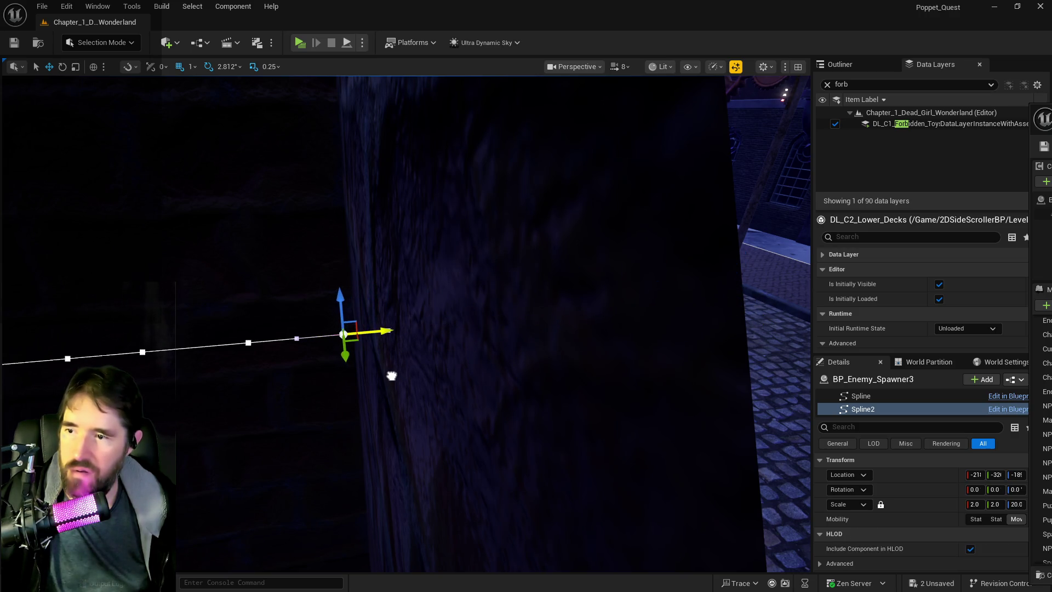
{"action": "mouse_move", "coordinate": [395, 376]}
{"action": "left_mouse_down"}
{"action": "mouse_move", "coordinate": [386, 417]}
{"action": "mouse_move", "coordinate": [346, 471]}
{"action": "left_mouse_up"}
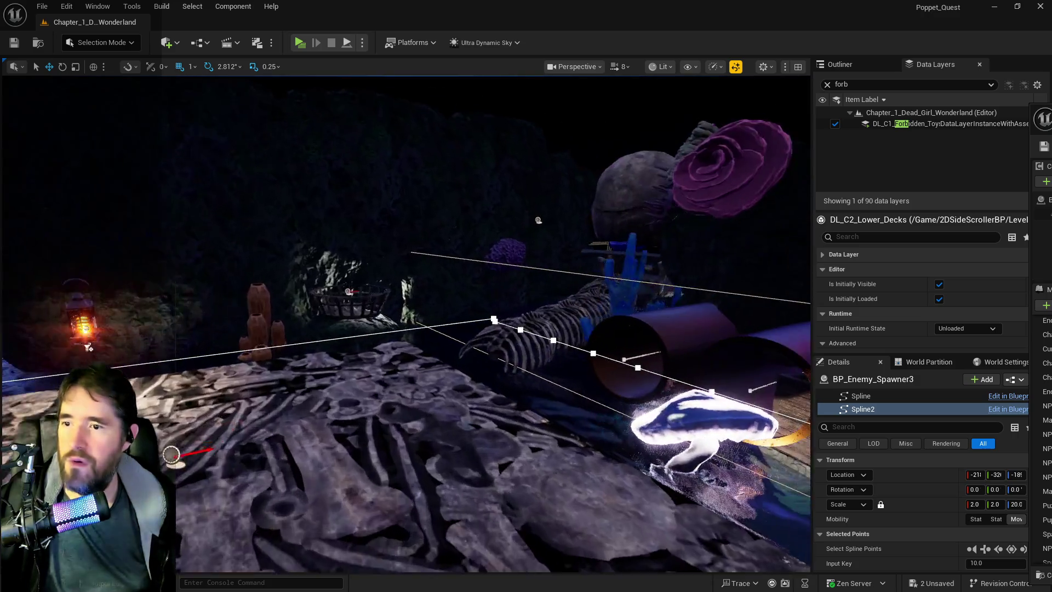
{"action": "mouse_move", "coordinate": [406, 324]}
{"action": "left_mouse_down"}
{"action": "mouse_move", "coordinate": [395, 335]}
{"action": "mouse_move", "coordinate": [373, 329]}
{"action": "mouse_move", "coordinate": [435, 346]}
{"action": "left_mouse_up"}
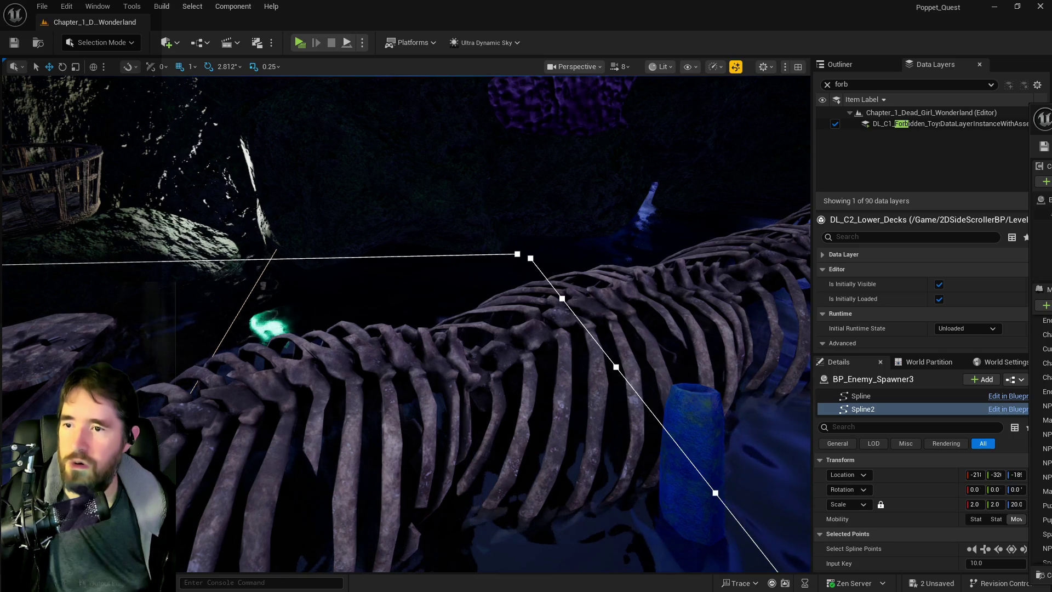
{"action": "left_click", "coordinate": [517, 254]}
{"action": "mouse_move", "coordinate": [603, 521]}
{"action": "left_mouse_down"}
{"action": "mouse_move", "coordinate": [526, 529]}
{"action": "mouse_move", "coordinate": [554, 526]}
{"action": "left_mouse_up"}
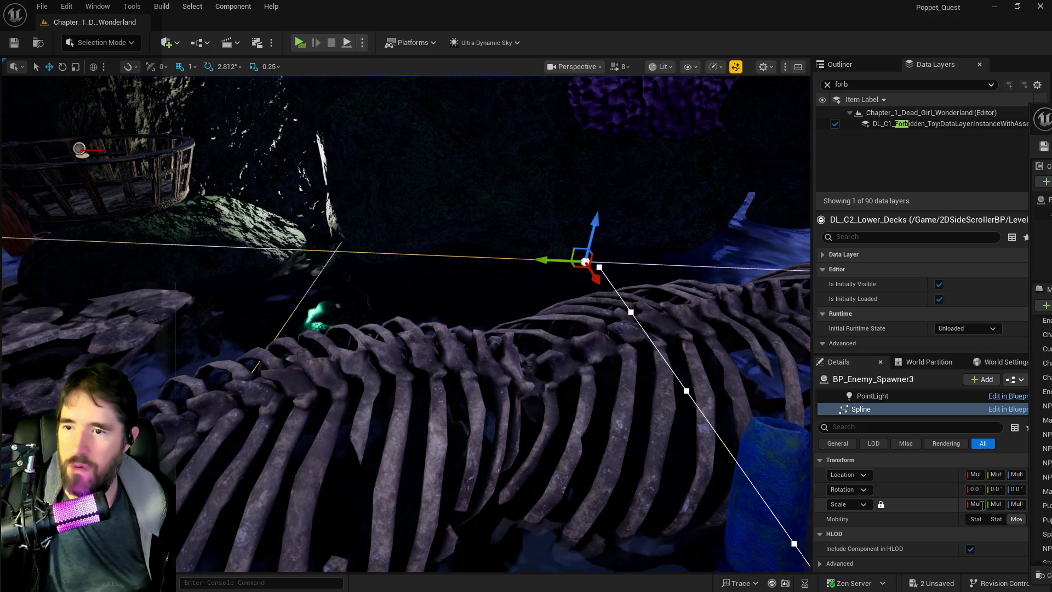
{"action": "mouse_move", "coordinate": [439, 384]}
{"action": "left_mouse_down"}
{"action": "mouse_move", "coordinate": [420, 298]}
{"action": "mouse_move", "coordinate": [426, 329]}
{"action": "mouse_move", "coordinate": [383, 323]}
{"action": "mouse_move", "coordinate": [421, 272]}
{"action": "left_mouse_up"}
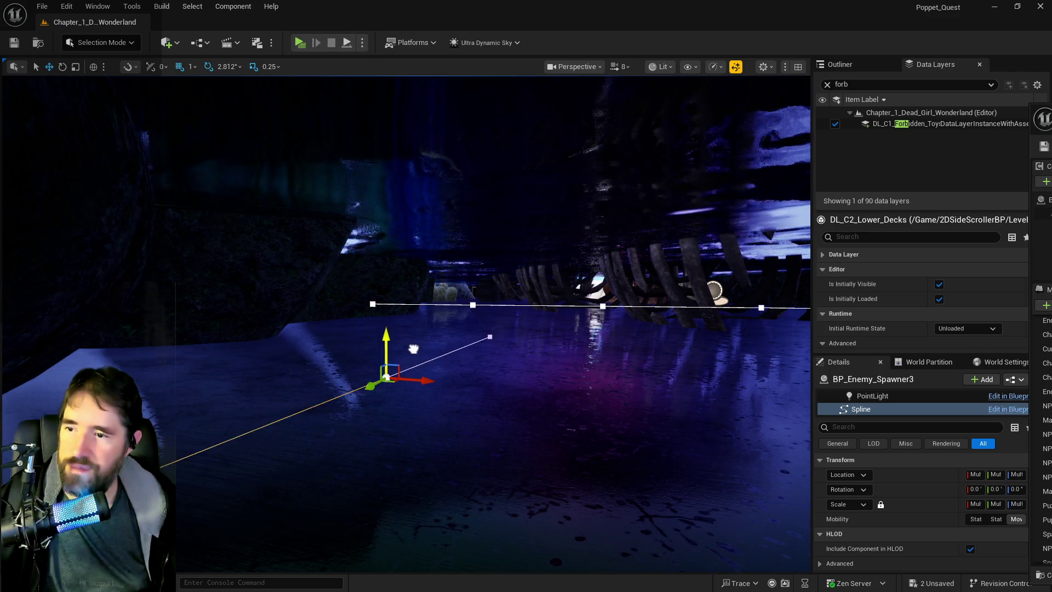
{"action": "mouse_move", "coordinate": [417, 338]}
{"action": "left_mouse_down"}
{"action": "mouse_move", "coordinate": [287, 446]}
{"action": "mouse_move", "coordinate": [458, 510]}
{"action": "mouse_move", "coordinate": [471, 483]}
{"action": "mouse_move", "coordinate": [443, 455]}
{"action": "mouse_move", "coordinate": [433, 477]}
{"action": "mouse_move", "coordinate": [526, 331]}
{"action": "mouse_move", "coordinate": [539, 278]}
{"action": "mouse_move", "coordinate": [458, 301]}
{"action": "left_mouse_up"}
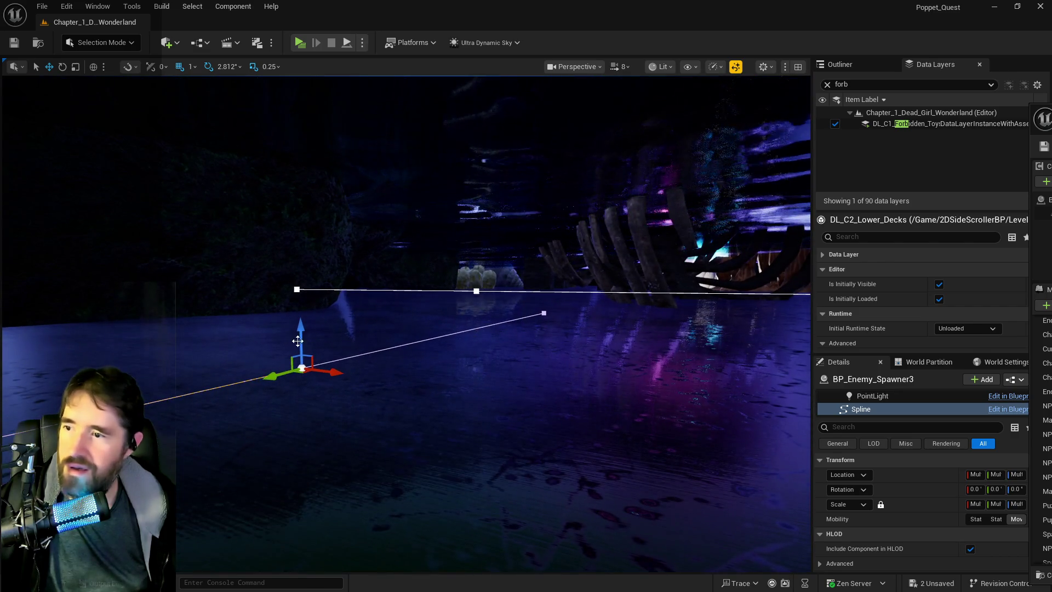
Undo the accidental rock selection and lower the spawner's path slightly on Z.
{"action": "right_click", "coordinate": [360, 411]}
{"action": "mouse_move", "coordinate": [310, 379]}
{"action": "left_mouse_down"}
{"action": "mouse_move", "coordinate": [279, 378]}
{"action": "mouse_move", "coordinate": [281, 367]}
{"action": "left_mouse_up"}
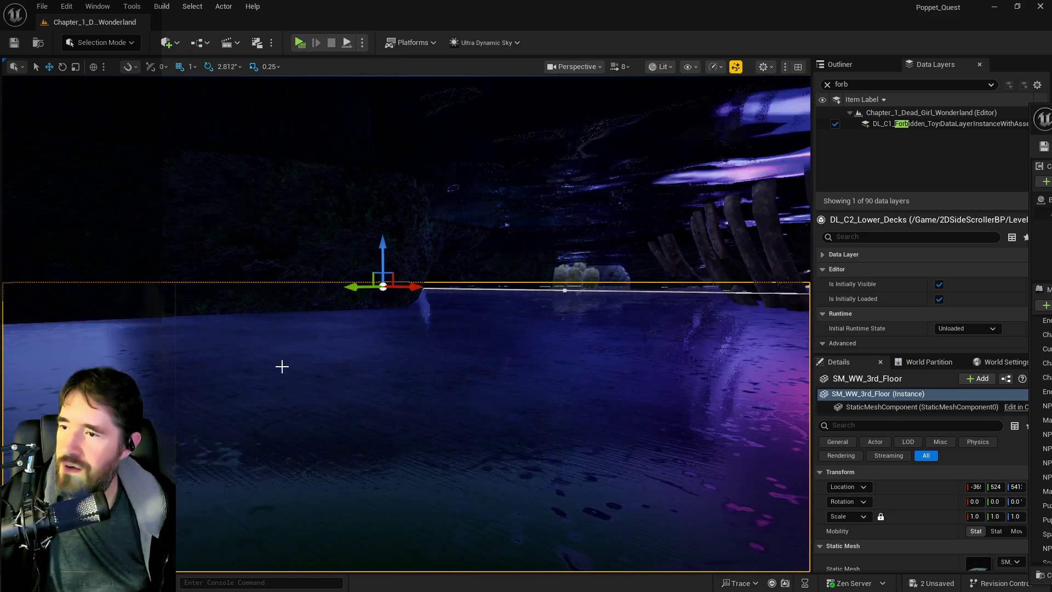
{"action": "left_click", "coordinate": [381, 286]}
{"action": "key", "text": "ctrl+z"}
{"action": "key", "text": "ctrl+z"}
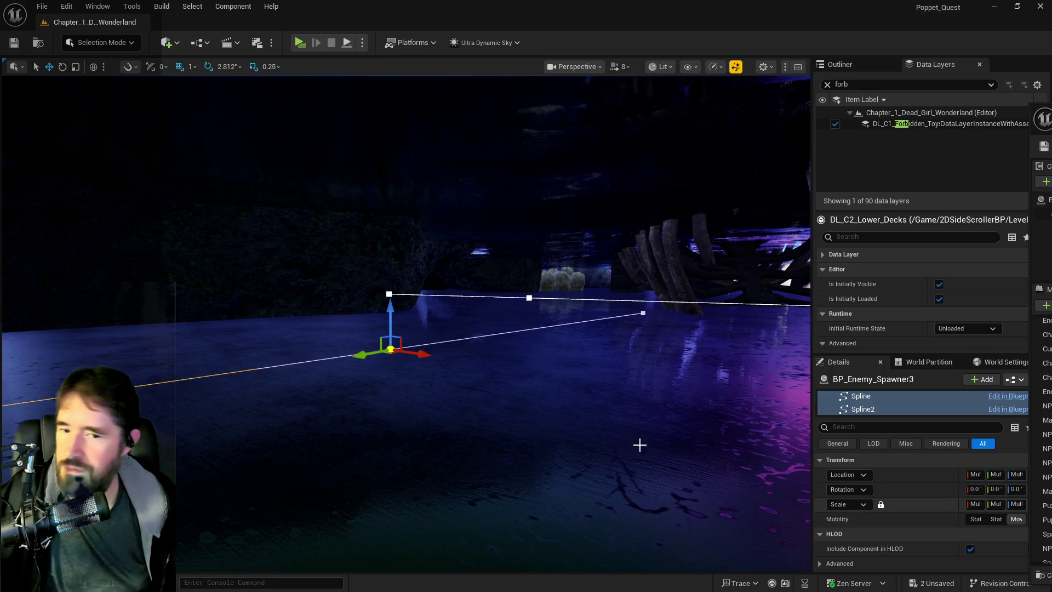
{"action": "left_click_drag", "start_coordinate": [679, 496], "coordinate": [456, 438]}
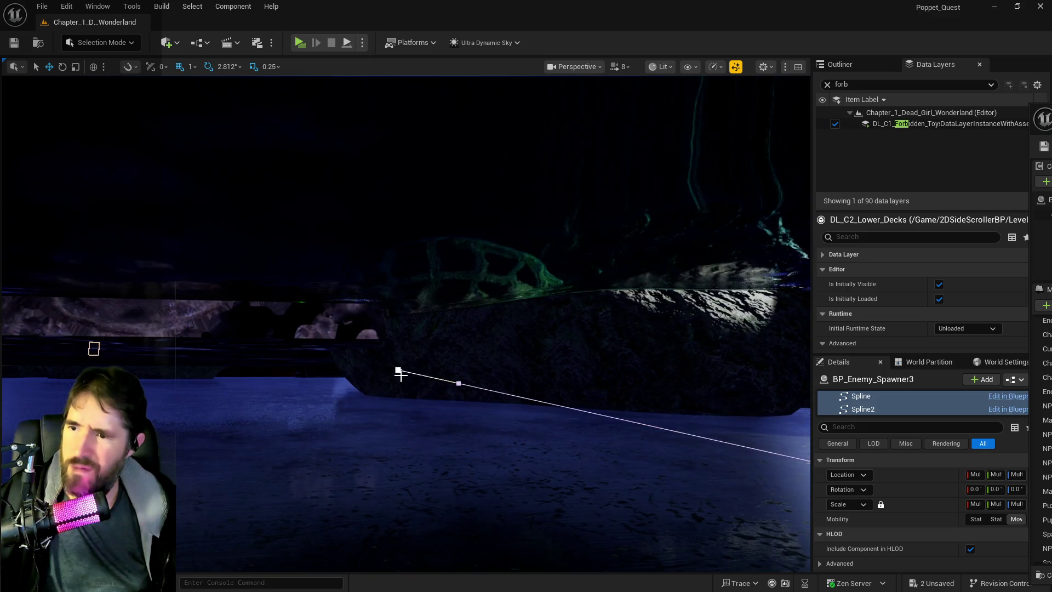
{"action": "left_click_drag", "start_coordinate": [397, 371], "coordinate": [395, 367]}
{"action": "left_click_drag", "start_coordinate": [399, 250], "coordinate": [400, 273]}
Raise a path point, set the spawner's Scale Z to 20.0, and save the level.
{"action": "left_click_drag", "start_coordinate": [318, 282], "coordinate": [319, 282]}
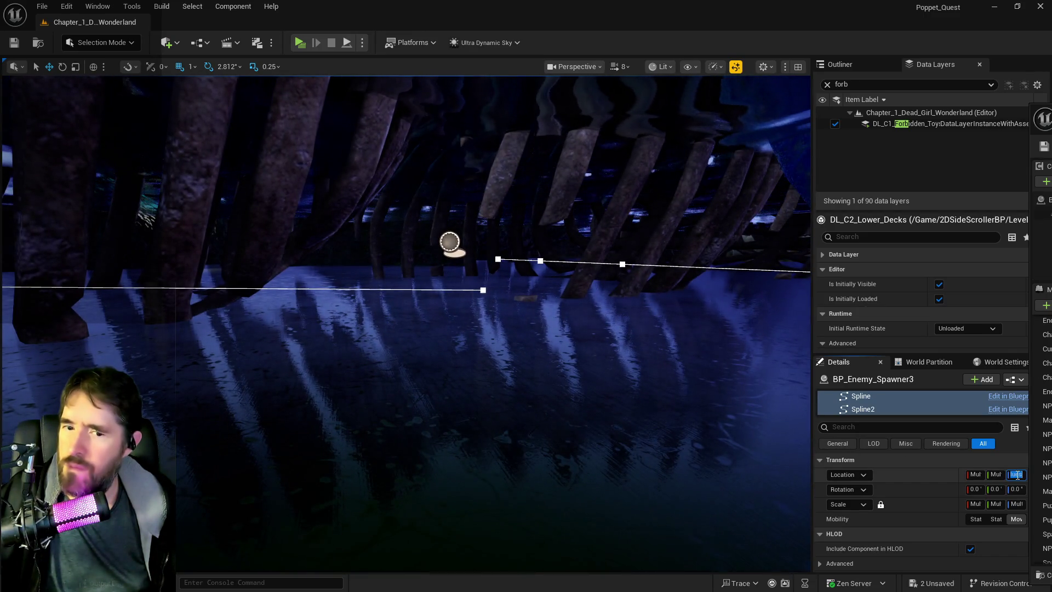
{"action": "mouse_move", "coordinate": [491, 268]}
{"action": "left_mouse_down"}
{"action": "mouse_move", "coordinate": [491, 258]}
{"action": "mouse_move", "coordinate": [462, 289]}
{"action": "left_mouse_up"}
{"action": "left_click", "coordinate": [1015, 504]}
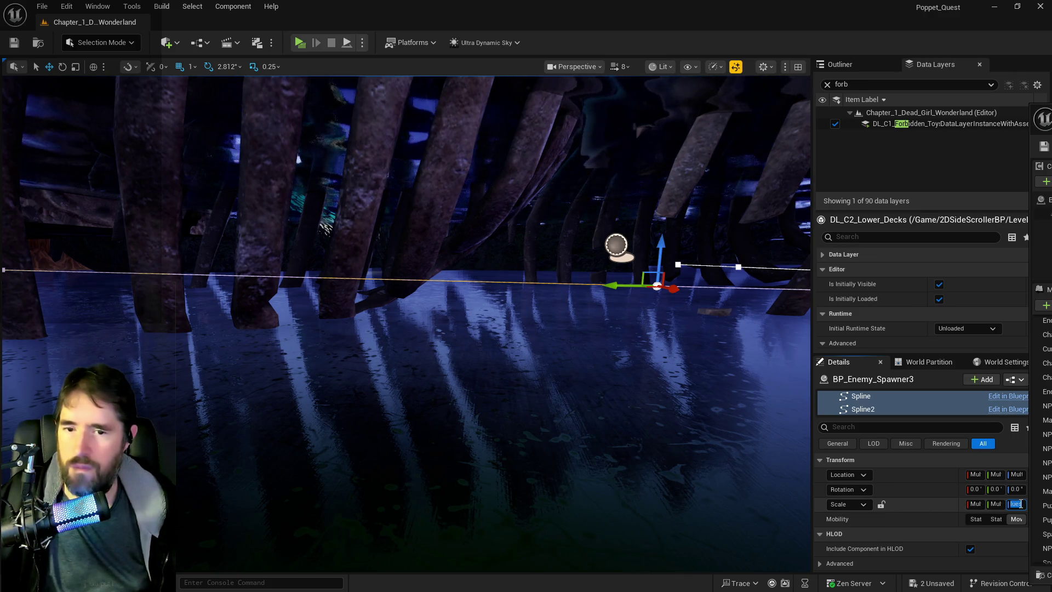
{"action": "type", "text": "20"}
{"action": "key", "text": "Return"}
{"action": "left_click_drag", "start_coordinate": [396, 271], "coordinate": [395, 272]}
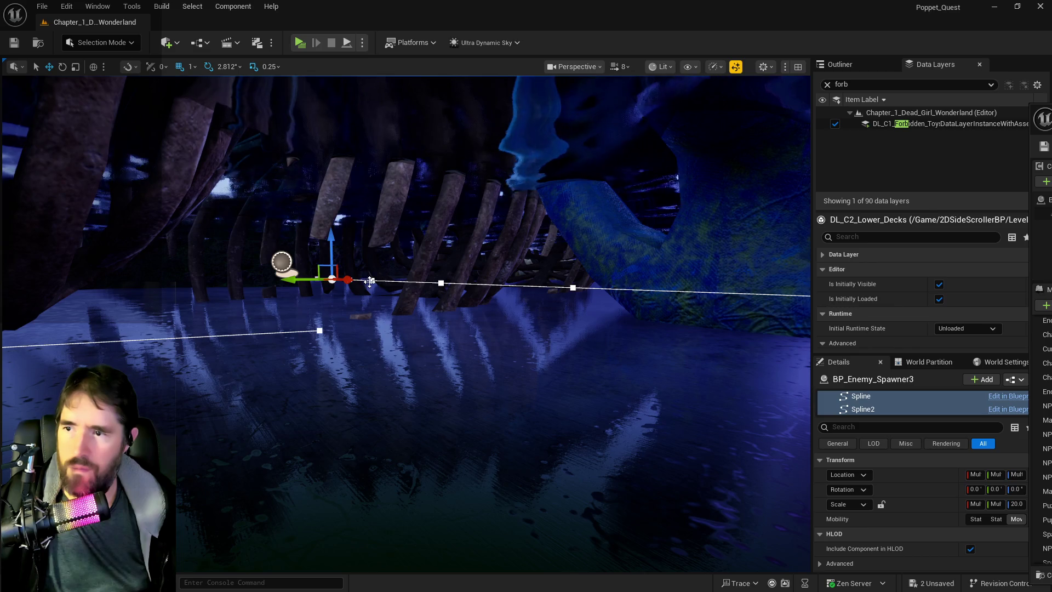
{"action": "left_click", "coordinate": [441, 283]}
{"action": "left_click_drag", "start_coordinate": [436, 322], "coordinate": [435, 322]}
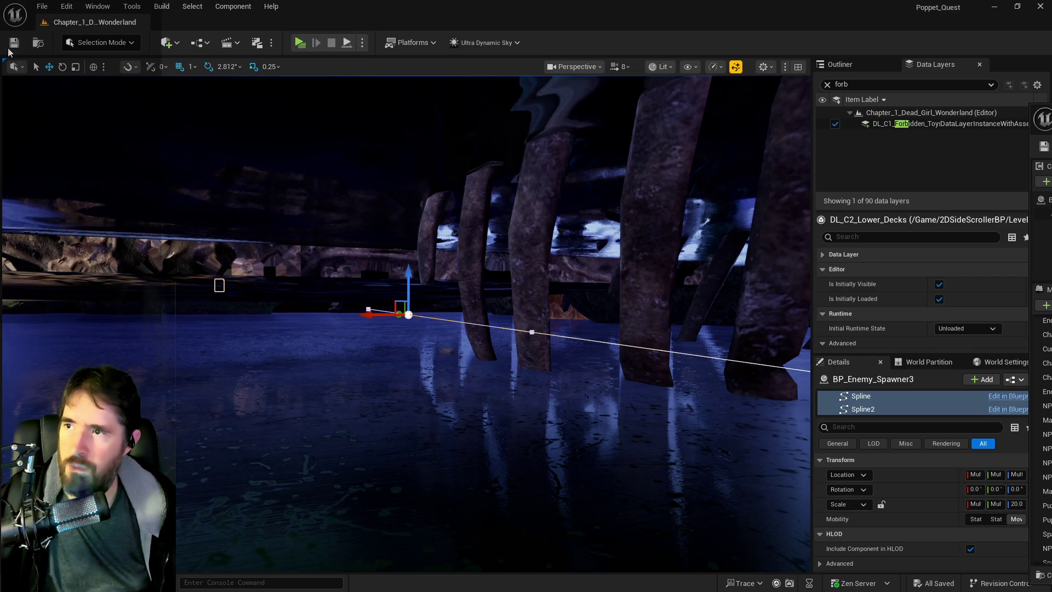
{"action": "left_click", "coordinate": [14, 43]}
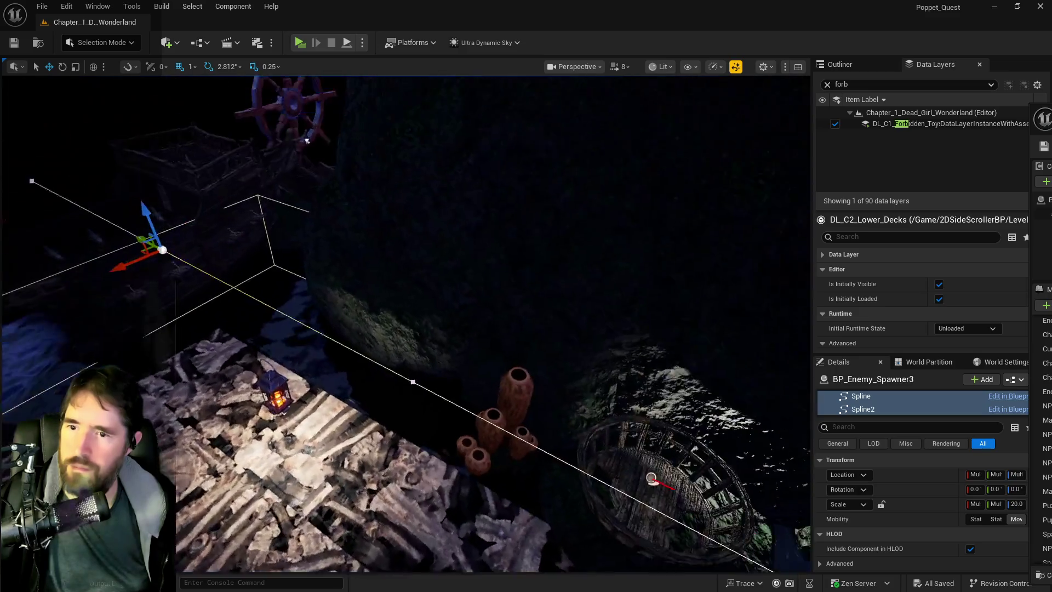
Add seven spline points along the path past the lantern and coral toward the basket.
{"action": "left_click_drag", "start_coordinate": [179, 274], "coordinate": [179, 274]}
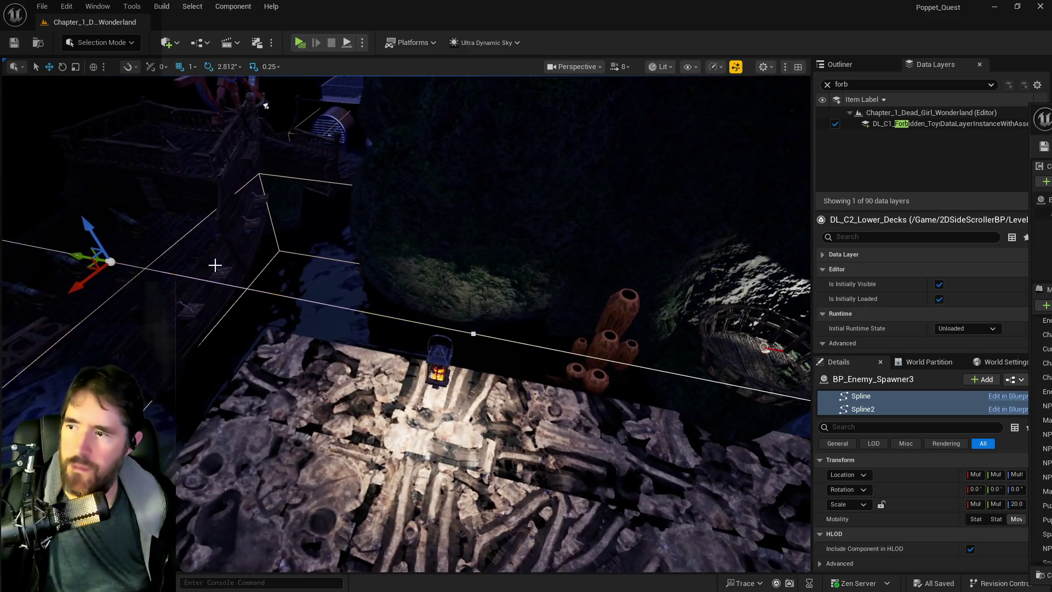
{"action": "right_click", "coordinate": [190, 276]}
{"action": "left_click", "coordinate": [235, 299]}
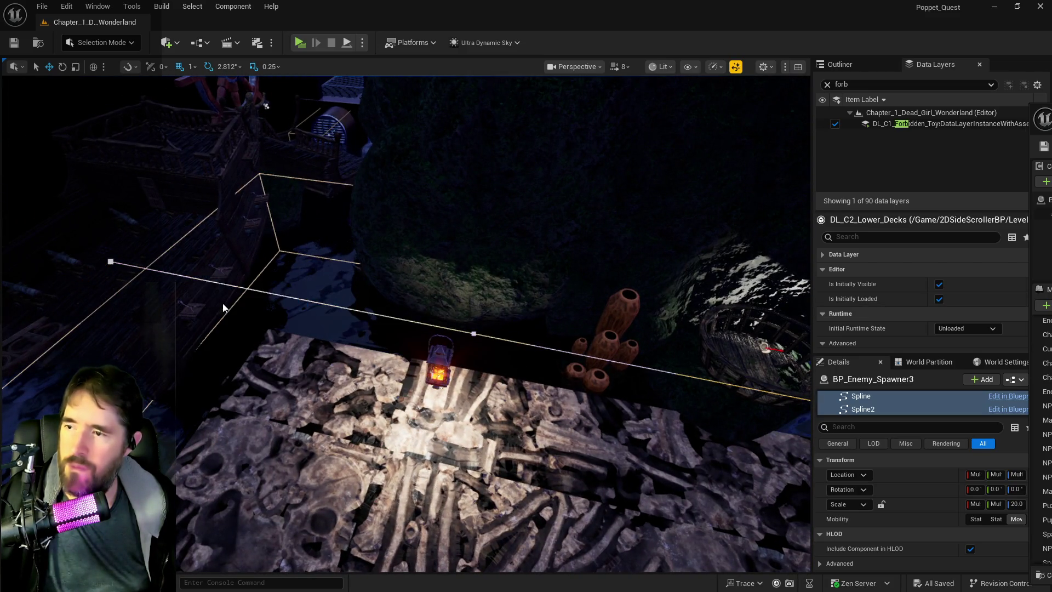
{"action": "right_click", "coordinate": [271, 293]}
{"action": "left_click", "coordinate": [307, 308]}
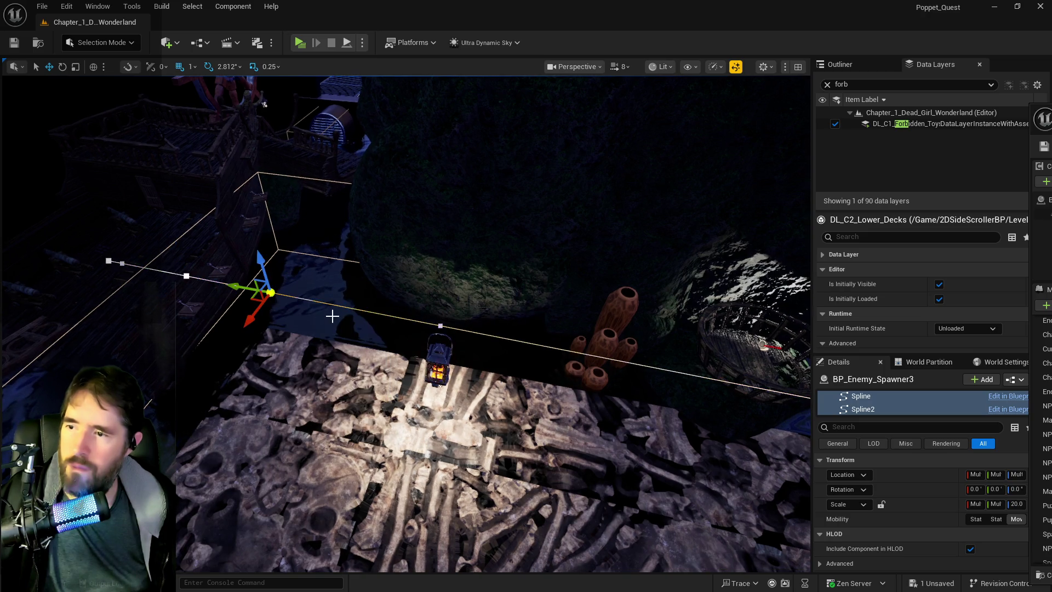
{"action": "right_click", "coordinate": [369, 314]}
{"action": "left_click", "coordinate": [416, 338]}
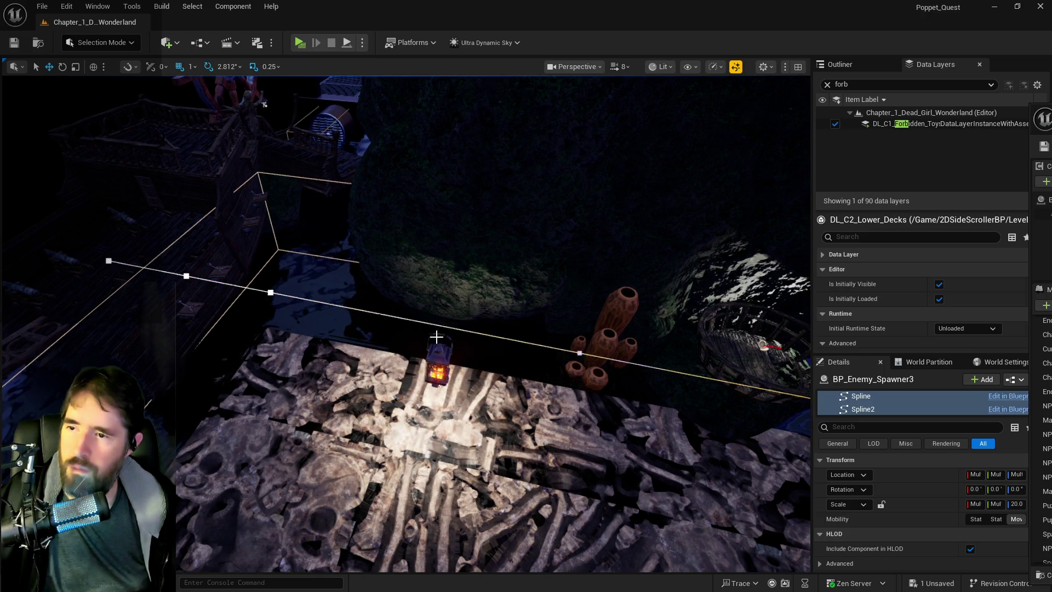
{"action": "right_click", "coordinate": [469, 332]}
{"action": "left_click", "coordinate": [483, 356]}
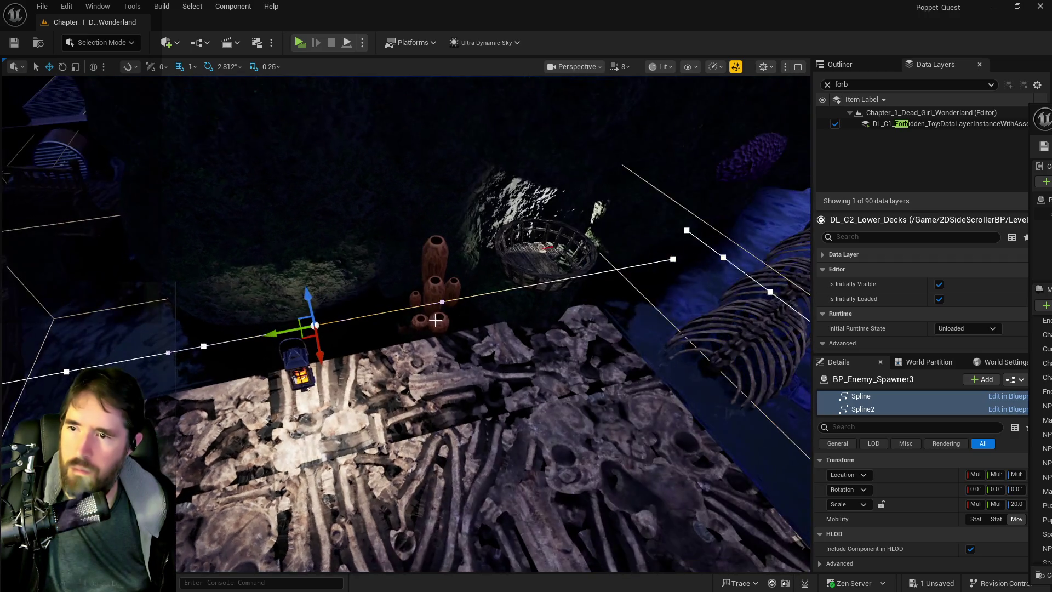
{"action": "right_click", "coordinate": [397, 315]}
{"action": "left_click", "coordinate": [421, 336]}
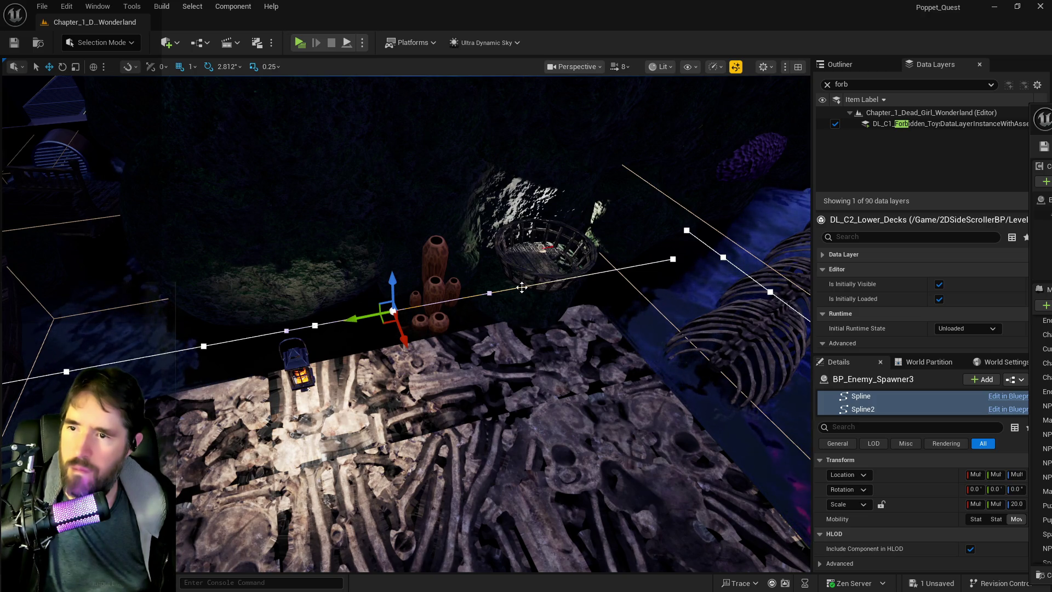
{"action": "right_click", "coordinate": [582, 275]}
{"action": "left_click", "coordinate": [606, 296]}
{"action": "right_click", "coordinate": [482, 296]}
{"action": "left_click", "coordinate": [505, 313]}
Save the level with Ctrl+S, play-test it, then switch back to the editor.
{"action": "key", "text": "ctrl+s"}
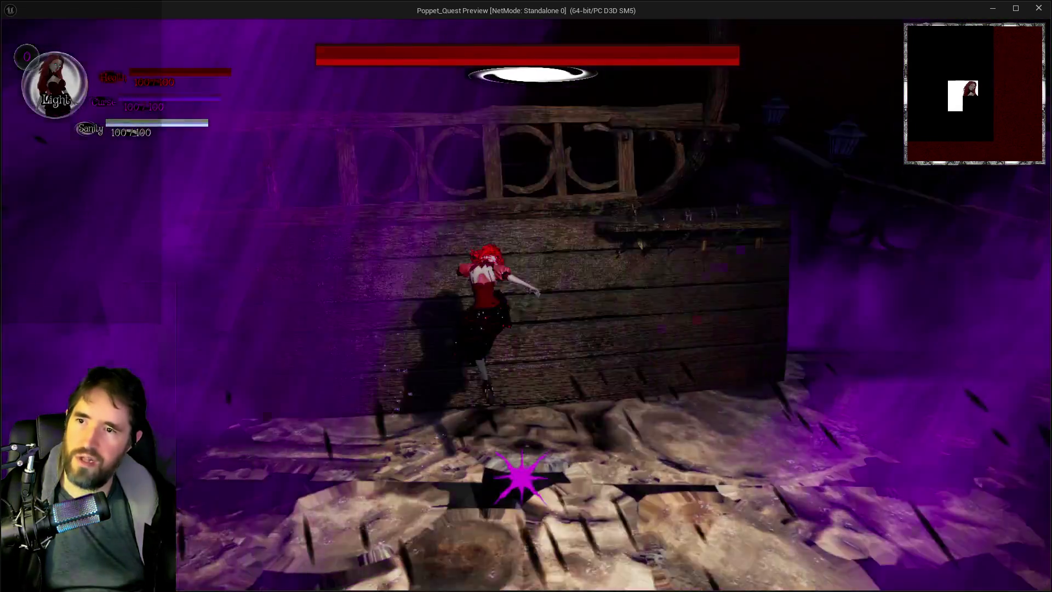
{"action": "key", "text": "alt+Tab"}
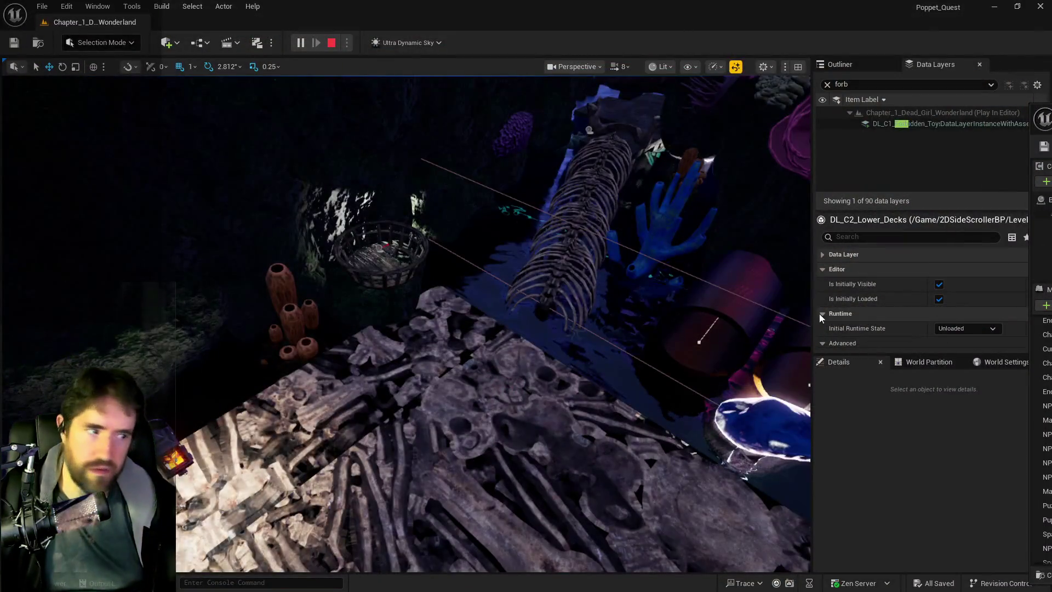
Stop the play-test, scale the hand-shaped blue coral to 15, and duplicate it to the left.
{"action": "key", "text": "Escape"}
{"action": "left_click_drag", "start_coordinate": [395, 292], "coordinate": [395, 293]}
{"action": "left_click", "coordinate": [363, 293]}
{"action": "key", "text": "f"}
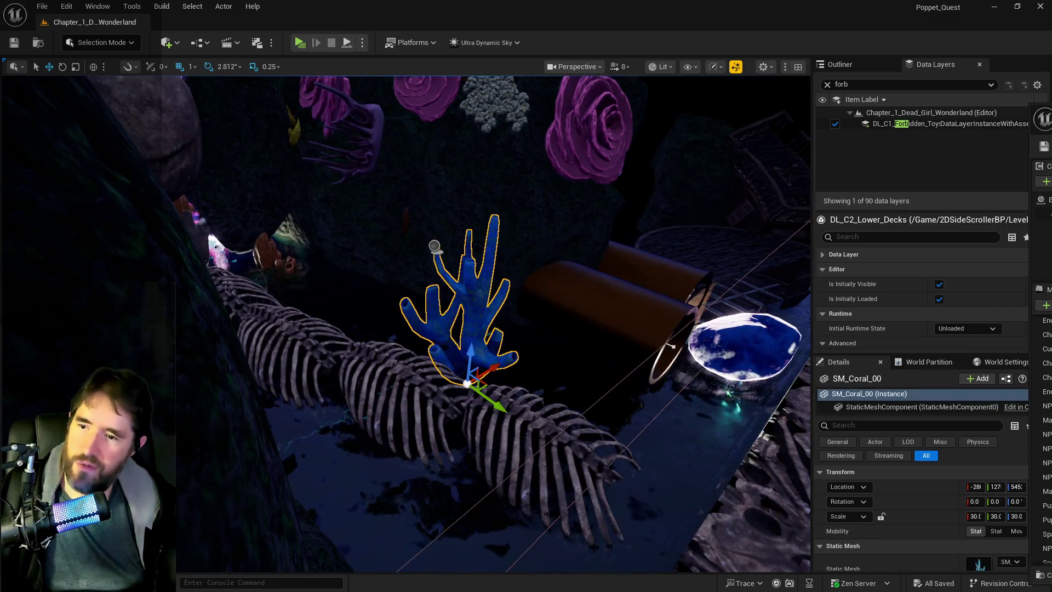
{"action": "left_click_drag", "start_coordinate": [334, 353], "coordinate": [334, 352]}
{"action": "left_click_drag", "start_coordinate": [378, 319], "coordinate": [377, 319]}
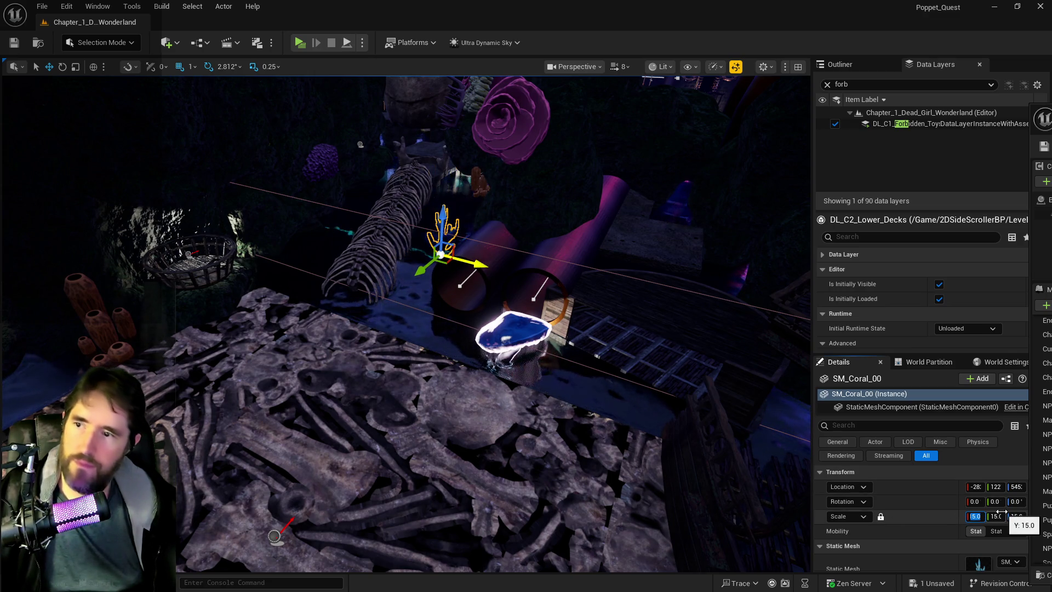
{"action": "key", "text": "f"}
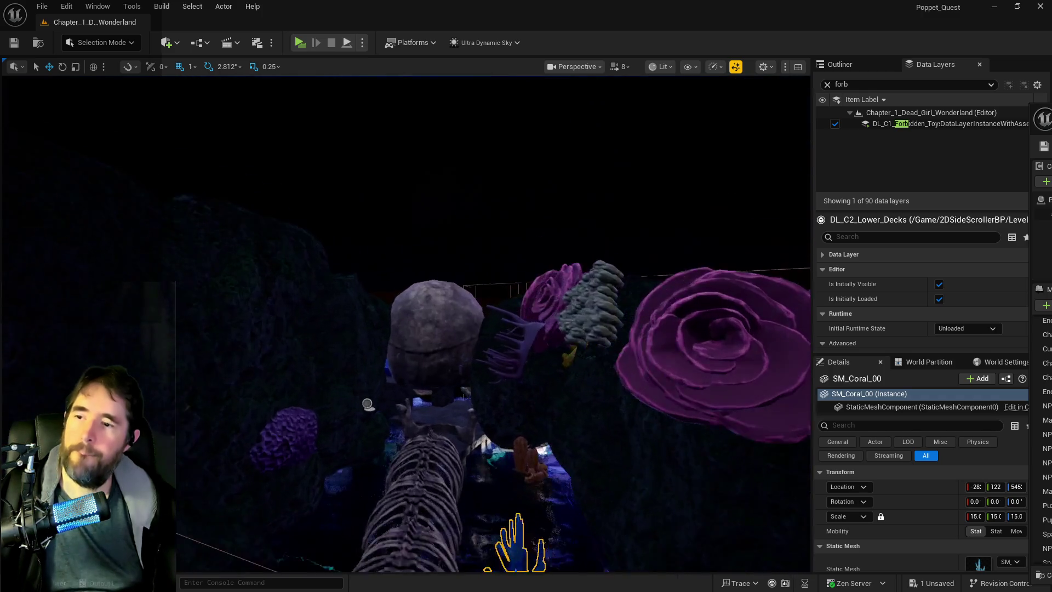
{"action": "mouse_move", "coordinate": [414, 266]}
{"action": "left_mouse_down"}
{"action": "mouse_move", "coordinate": [208, 255]}
{"action": "mouse_move", "coordinate": [186, 272]}
{"action": "mouse_move", "coordinate": [179, 255]}
{"action": "mouse_move", "coordinate": [99, 321]}
{"action": "mouse_move", "coordinate": [237, 198]}
{"action": "mouse_move", "coordinate": [193, 194]}
{"action": "mouse_move", "coordinate": [439, 202]}
{"action": "mouse_move", "coordinate": [400, 163]}
{"action": "mouse_move", "coordinate": [427, 159]}
{"action": "mouse_move", "coordinate": [420, 152]}
{"action": "left_mouse_up"}
{"action": "key", "text": "w"}
Set the neighbouring coral's scale to 11 and rotate the left coral to about 39.3 degrees.
{"action": "key", "text": "f"}
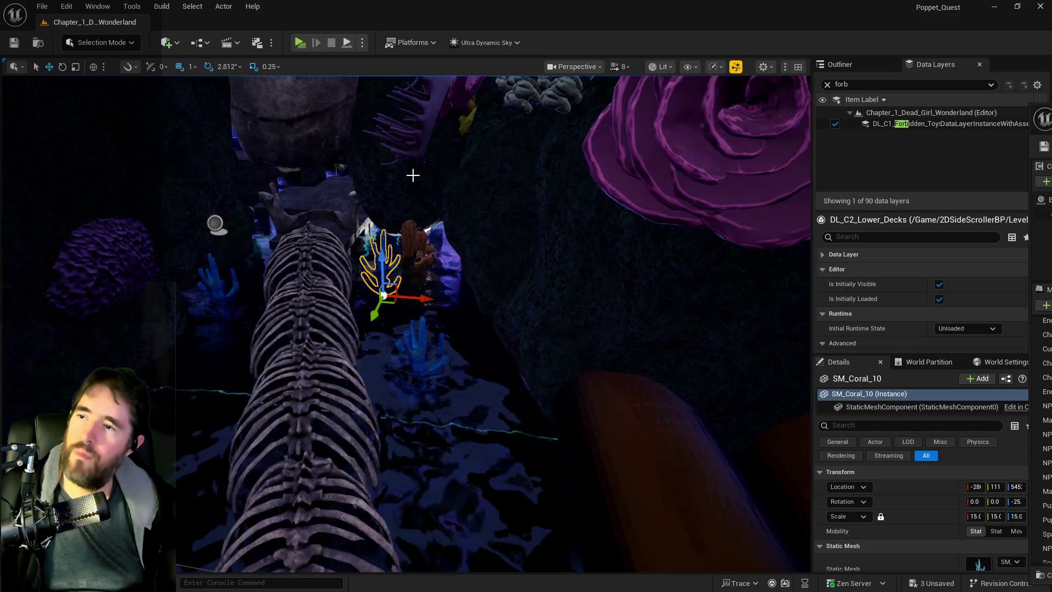
{"action": "key", "text": "e"}
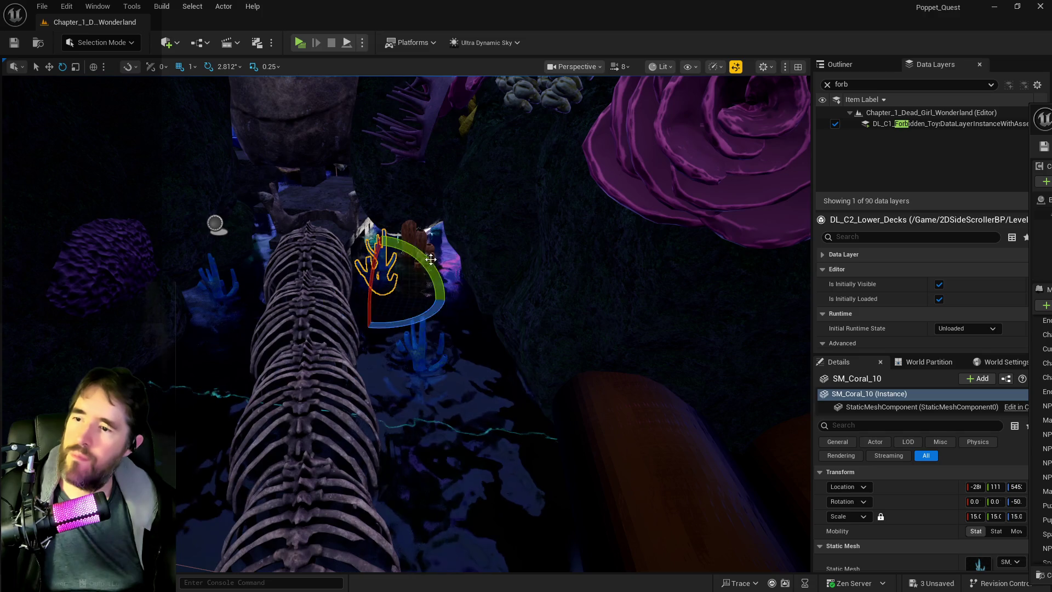
{"action": "left_click", "coordinate": [417, 239]}
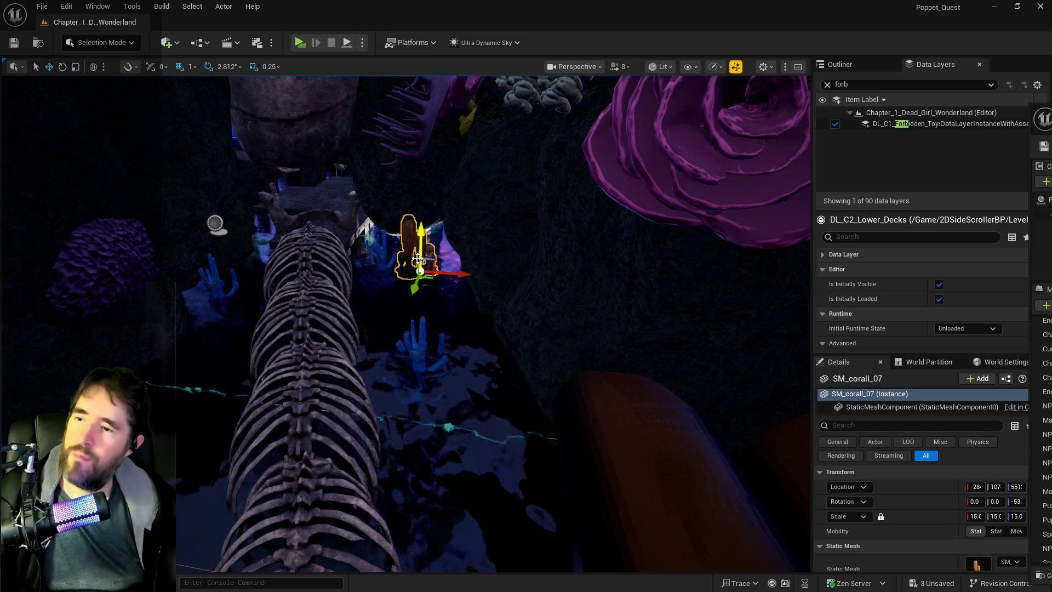
{"action": "left_click", "coordinate": [974, 516]}
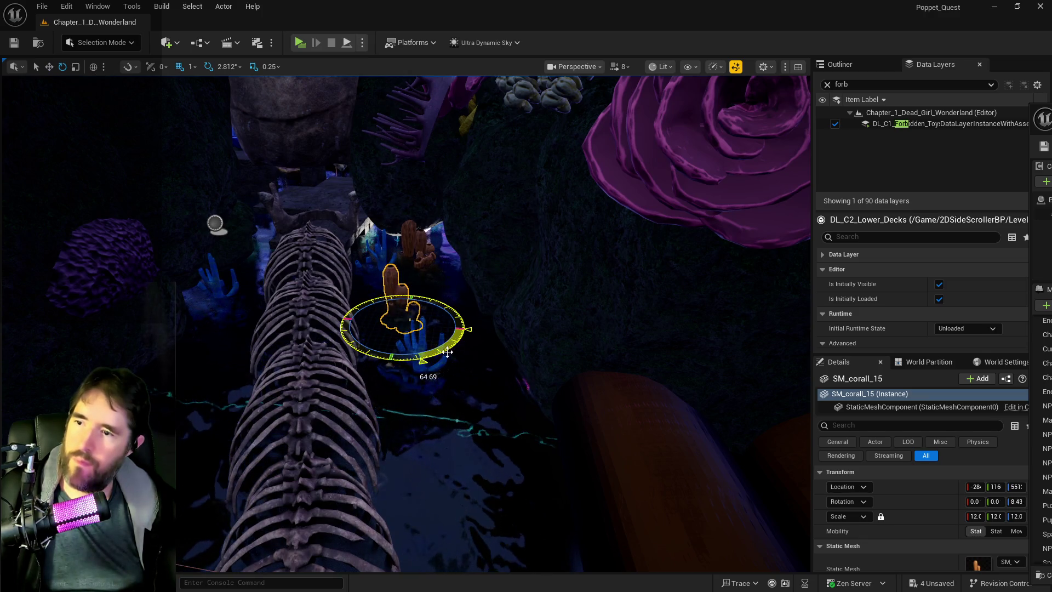
{"action": "left_click", "coordinate": [218, 282]}
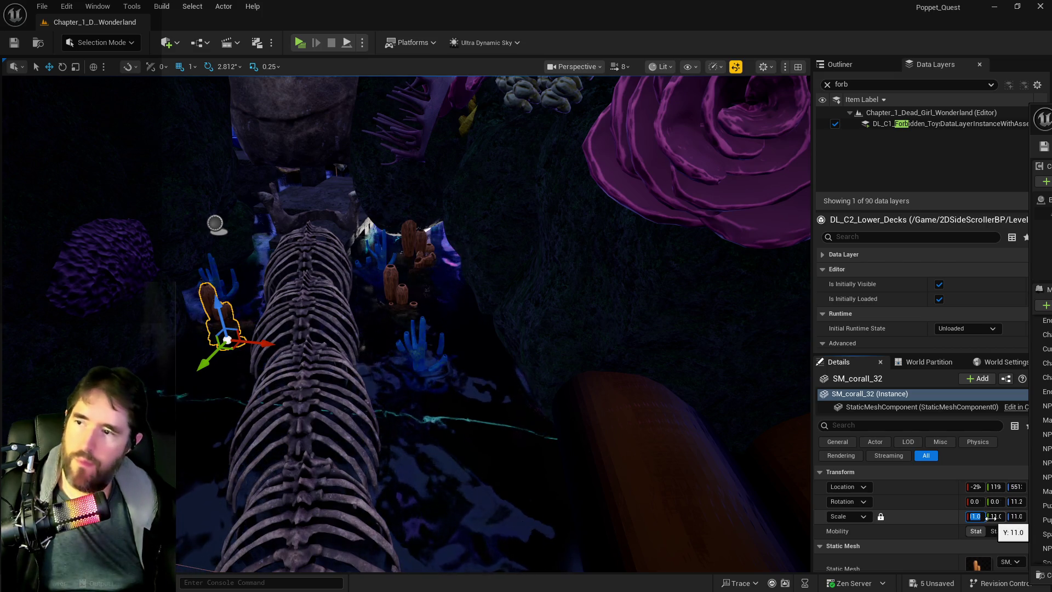
{"action": "key", "text": "f"}
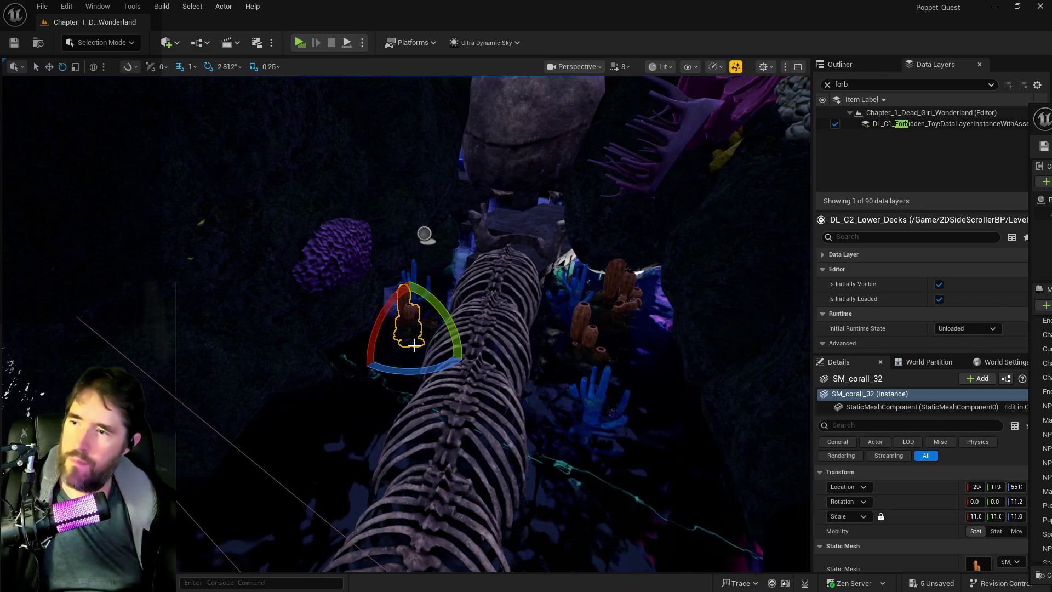
{"action": "left_click_drag", "start_coordinate": [420, 369], "coordinate": [433, 362]}
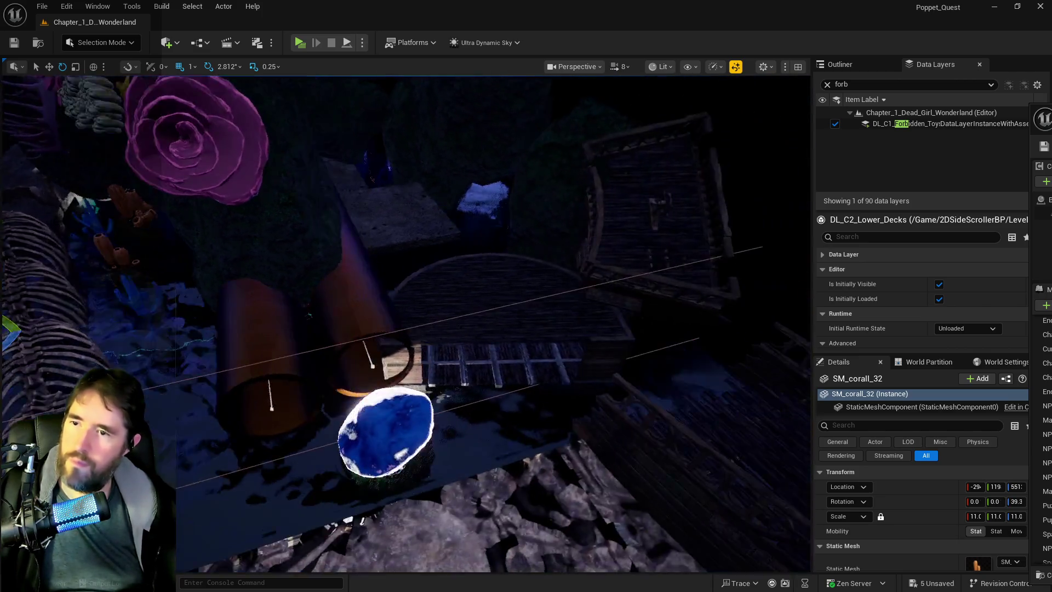
{"action": "left_click_drag", "start_coordinate": [248, 375], "coordinate": [248, 374]}
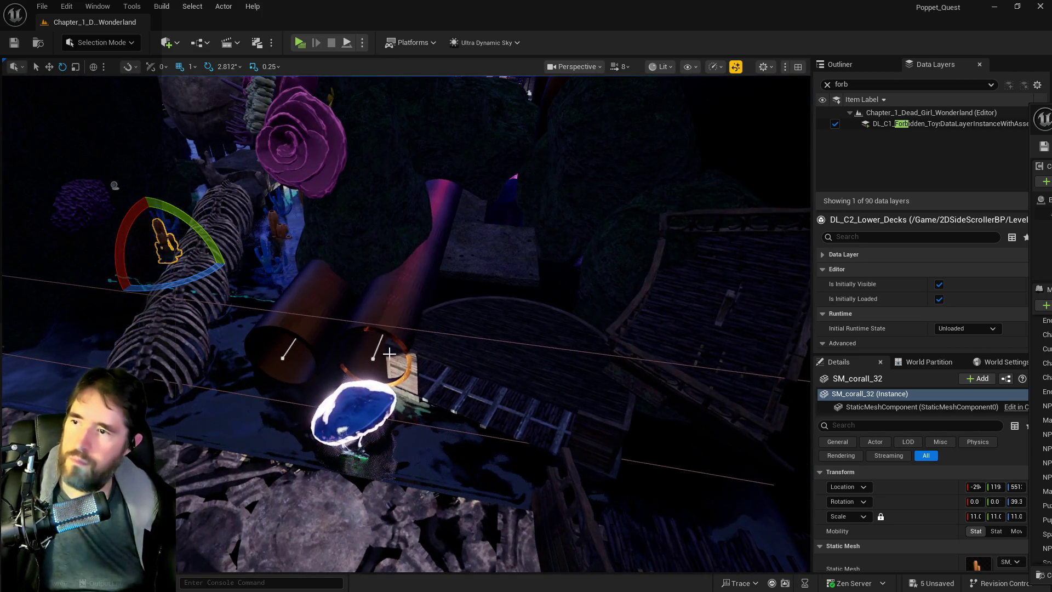
{"action": "mouse_move", "coordinate": [458, 267]}
{"action": "left_mouse_down"}
{"action": "mouse_move", "coordinate": [508, 336]}
{"action": "mouse_move", "coordinate": [476, 274]}
{"action": "left_mouse_up"}
{"action": "mouse_move", "coordinate": [405, 323]}
{"action": "left_mouse_down"}
{"action": "mouse_move", "coordinate": [428, 291]}
{"action": "mouse_move", "coordinate": [406, 323]}
{"action": "left_mouse_up"}
Scale the dark rock SM_Rock26 to 3 and move it down beside the pipe.
{"action": "scroll", "coordinate": [405, 323], "scroll_direction": "down", "scroll_amount": 5}
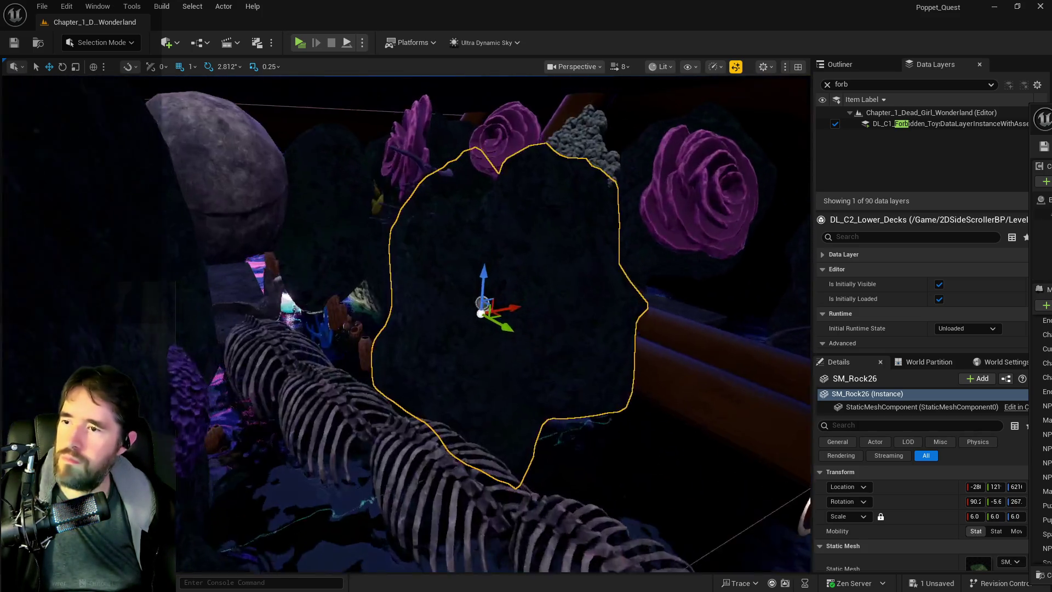
{"action": "left_click_drag", "start_coordinate": [638, 226], "coordinate": [773, 228]}
{"action": "left_click", "coordinate": [984, 517]}
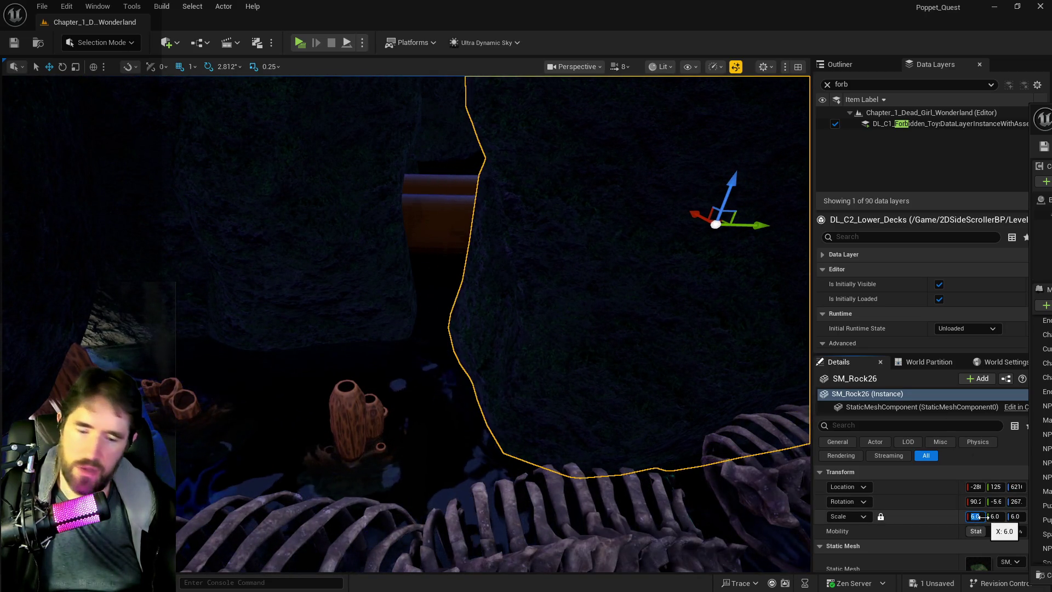
{"action": "type", "text": "3"}
{"action": "key", "text": "Return"}
{"action": "key", "text": "f"}
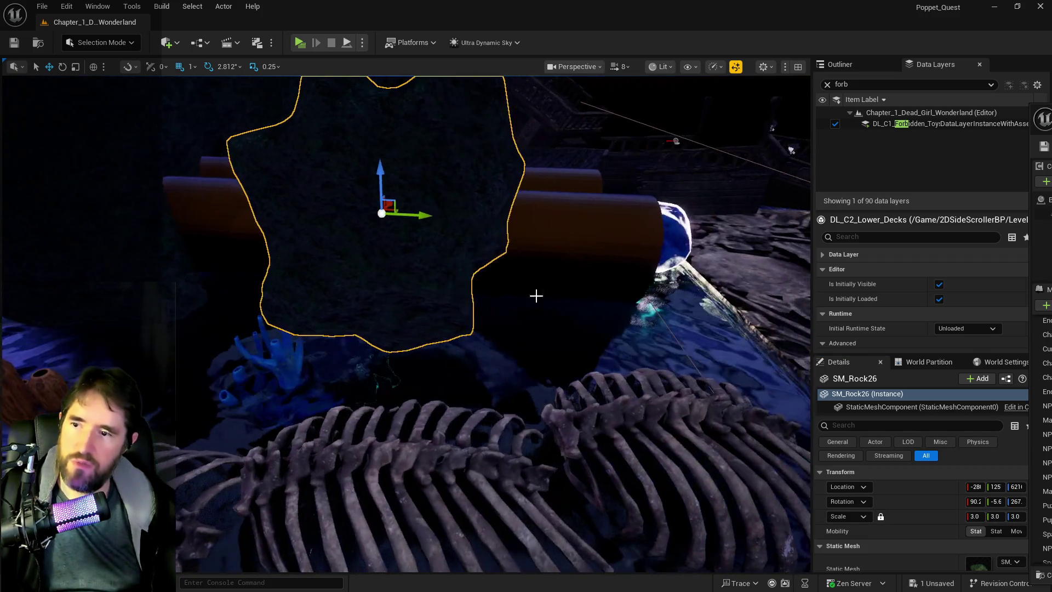
{"action": "mouse_move", "coordinate": [407, 208]}
{"action": "left_mouse_down"}
{"action": "mouse_move", "coordinate": [406, 286]}
{"action": "mouse_move", "coordinate": [422, 329]}
{"action": "mouse_move", "coordinate": [496, 272]}
{"action": "mouse_move", "coordinate": [500, 221]}
{"action": "mouse_move", "coordinate": [578, 222]}
{"action": "left_mouse_up"}
{"action": "left_click_drag", "start_coordinate": [581, 329], "coordinate": [520, 246]}
{"action": "scroll", "coordinate": [393, 249], "scroll_direction": "down", "scroll_amount": 5}
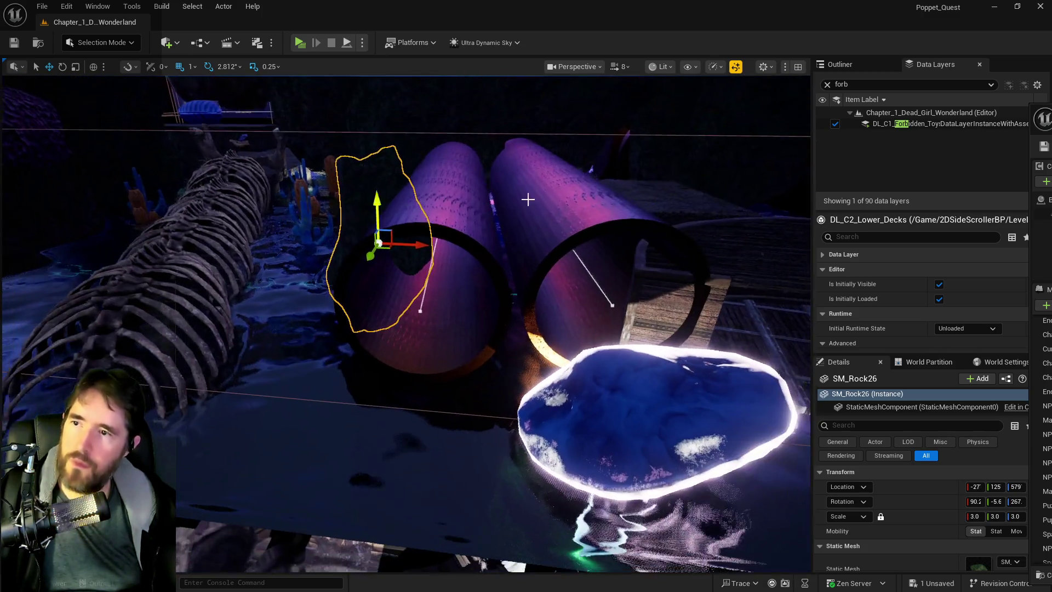
{"action": "mouse_move", "coordinate": [412, 247]}
{"action": "left_mouse_down"}
{"action": "mouse_move", "coordinate": [393, 249]}
{"action": "mouse_move", "coordinate": [348, 355]}
{"action": "mouse_move", "coordinate": [356, 364]}
{"action": "mouse_move", "coordinate": [443, 312]}
{"action": "left_mouse_up"}
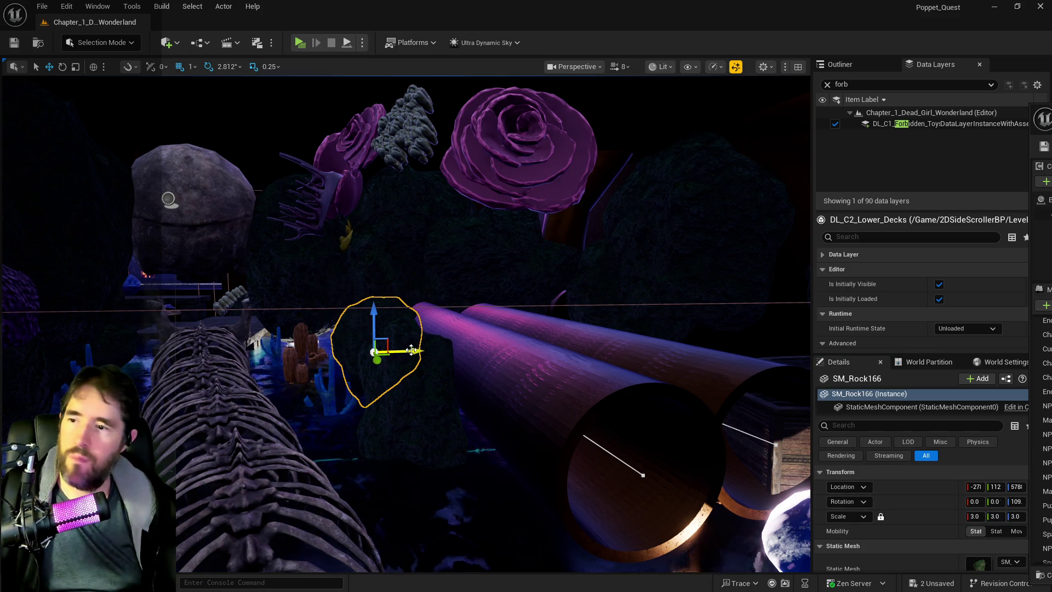
Spin the pink coral SM_corall_12, tilt it upright, and move it further along X.
{"action": "left_click_drag", "start_coordinate": [401, 354], "coordinate": [322, 352]}
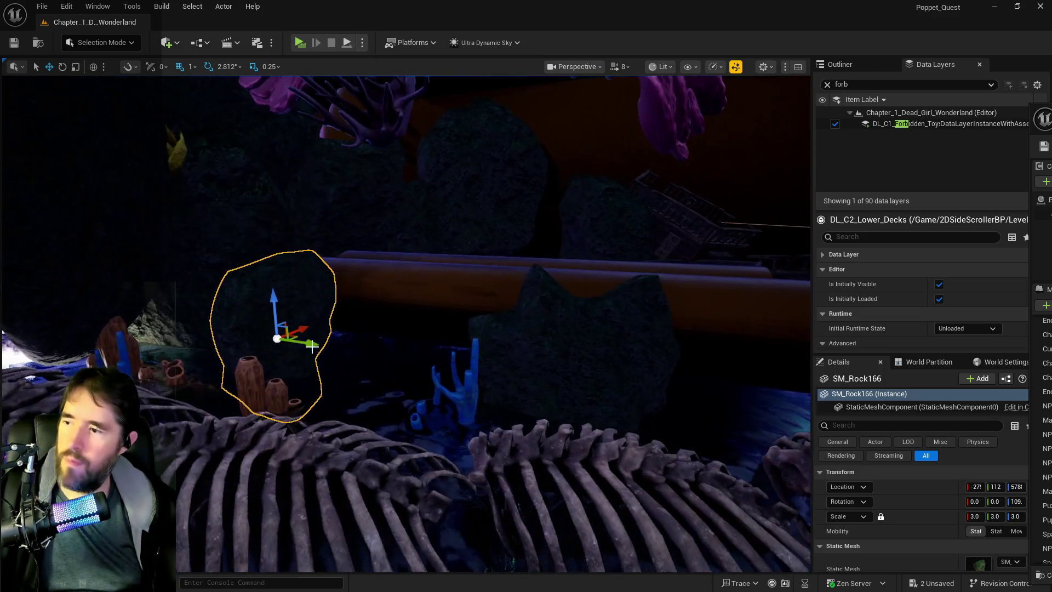
{"action": "mouse_move", "coordinate": [476, 371]}
{"action": "left_mouse_down"}
{"action": "mouse_move", "coordinate": [559, 120]}
{"action": "mouse_move", "coordinate": [536, 208]}
{"action": "left_mouse_up"}
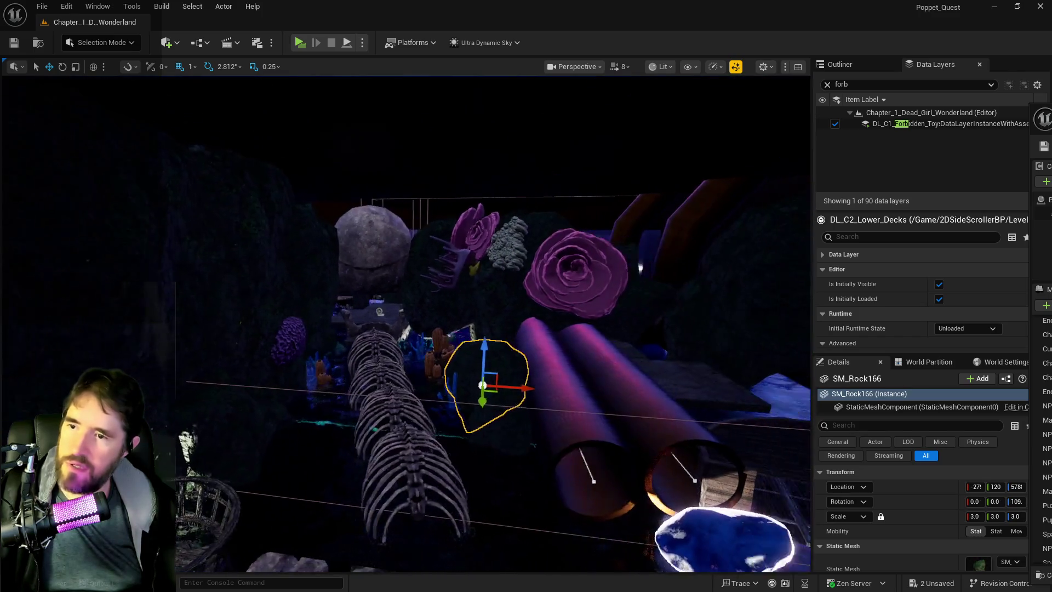
{"action": "key", "text": "d"}
{"action": "left_click", "coordinate": [486, 286]}
{"action": "key", "text": "a"}
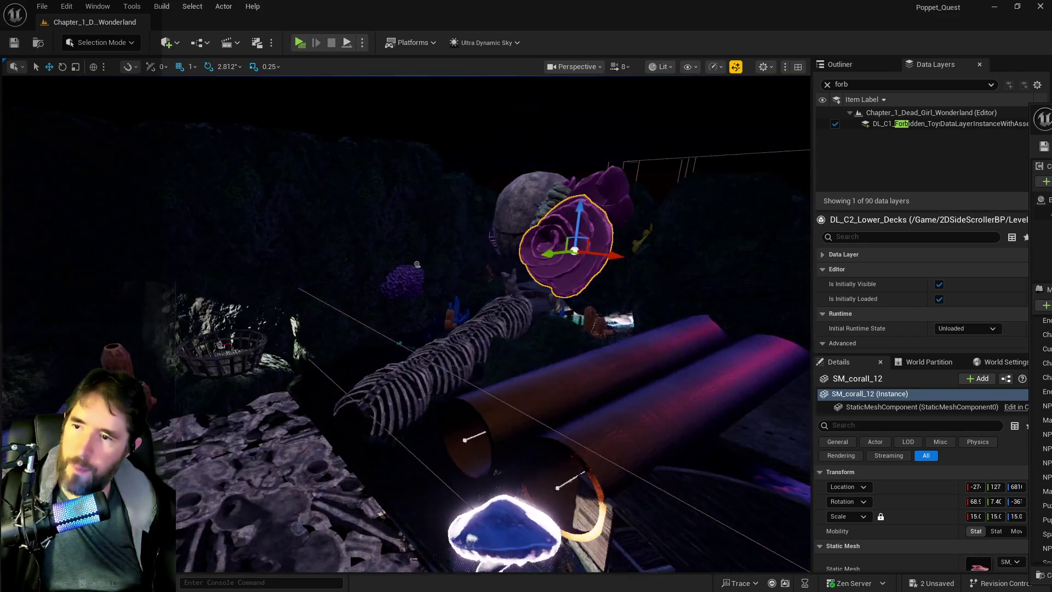
{"action": "left_click_drag", "start_coordinate": [685, 235], "coordinate": [723, 269]}
{"action": "key", "text": "d"}
{"action": "left_click_drag", "start_coordinate": [558, 176], "coordinate": [581, 219]}
{"action": "key", "text": "a"}
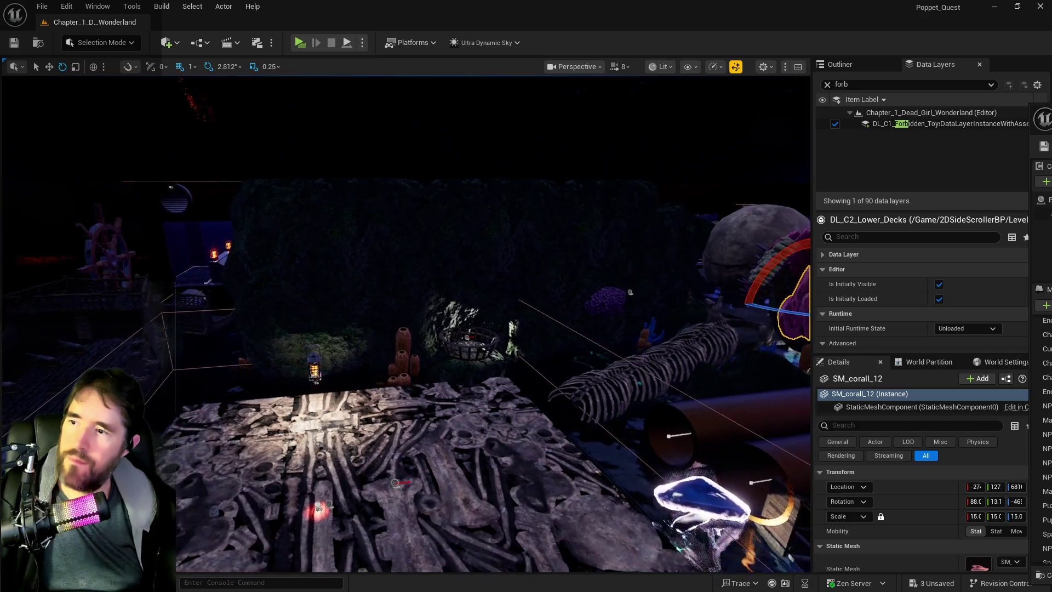
{"action": "key", "text": "w"}
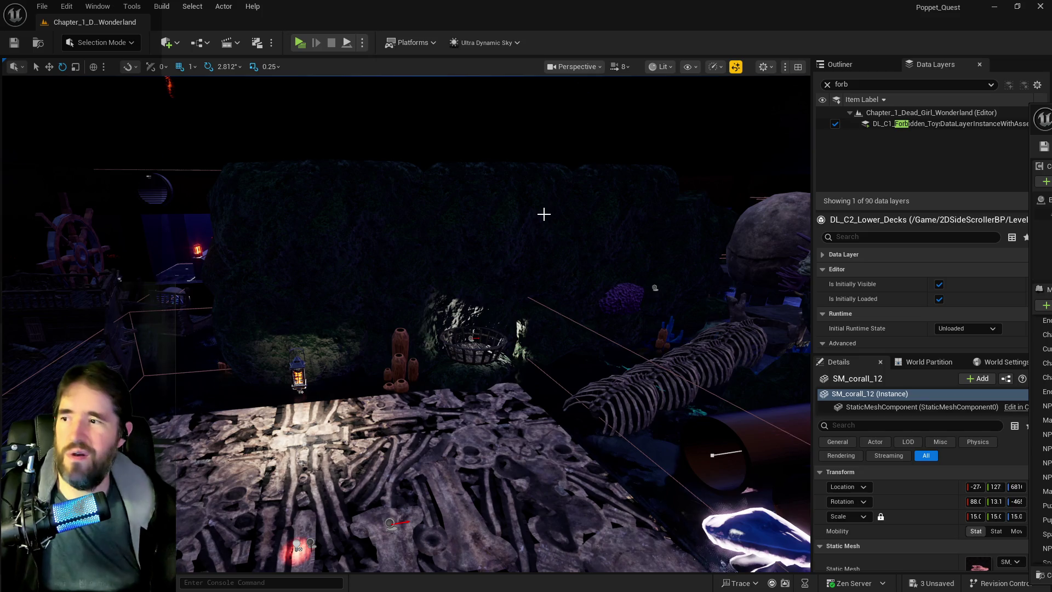
{"action": "key", "text": "f"}
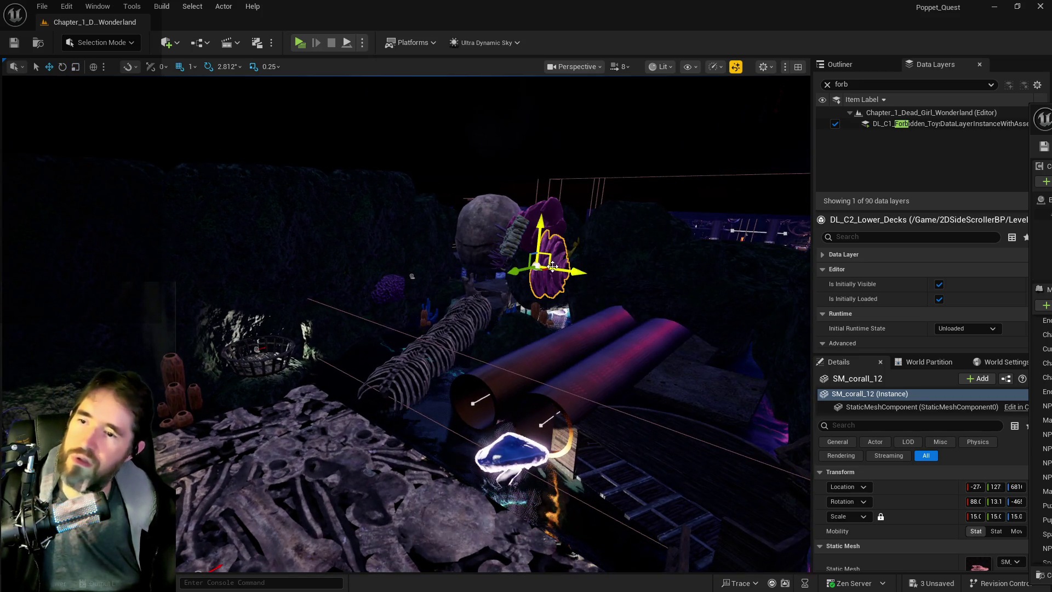
{"action": "mouse_move", "coordinate": [570, 270]}
{"action": "left_mouse_down"}
{"action": "mouse_move", "coordinate": [343, 230]}
{"action": "mouse_move", "coordinate": [599, 175]}
{"action": "left_mouse_up"}
Move SM_Rock36 behind the pipes down to the right, then raise it.
{"action": "mouse_move", "coordinate": [474, 307]}
{"action": "left_mouse_down"}
{"action": "mouse_move", "coordinate": [418, 237]}
{"action": "mouse_move", "coordinate": [474, 306]}
{"action": "mouse_move", "coordinate": [528, 164]}
{"action": "mouse_move", "coordinate": [535, 192]}
{"action": "left_mouse_up"}
{"action": "left_click", "coordinate": [521, 216]}
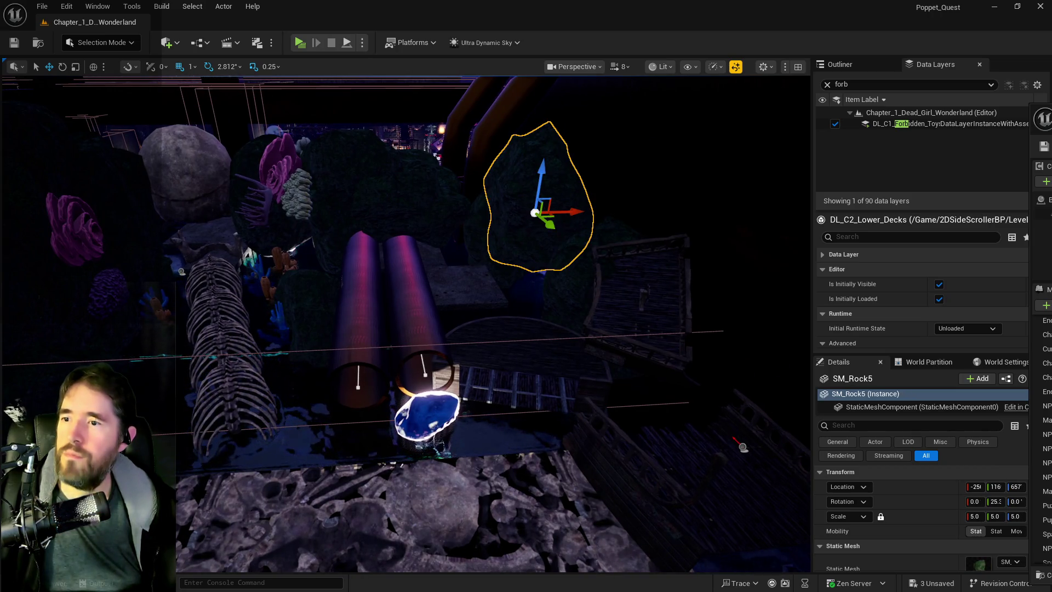
{"action": "left_click", "coordinate": [416, 205]}
{"action": "mouse_move", "coordinate": [408, 217]}
{"action": "left_mouse_down"}
{"action": "mouse_move", "coordinate": [443, 250]}
{"action": "mouse_move", "coordinate": [472, 308]}
{"action": "left_mouse_up"}
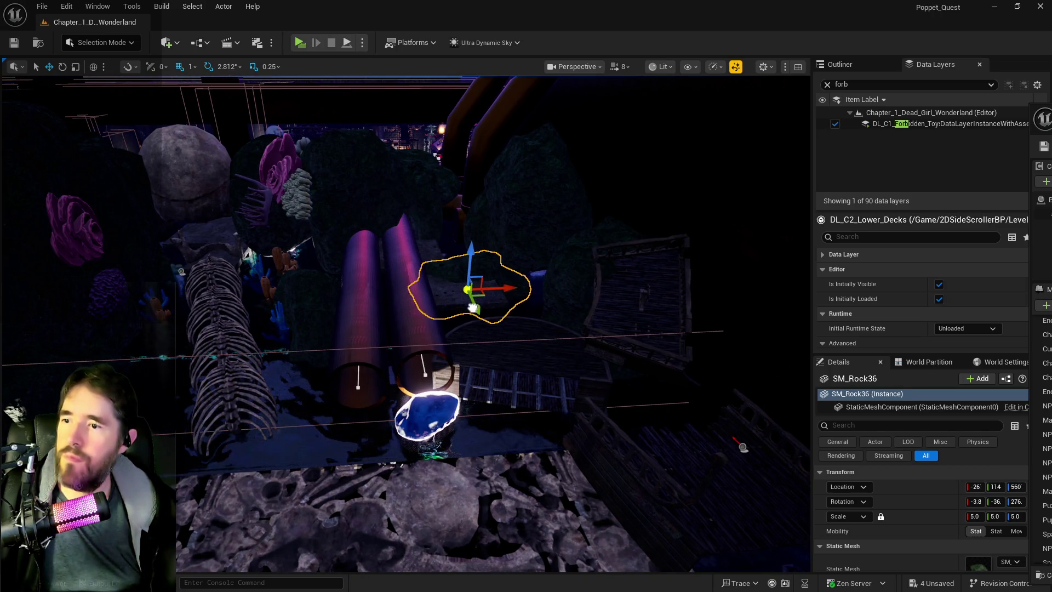
{"action": "left_click_drag", "start_coordinate": [476, 264], "coordinate": [482, 207]}
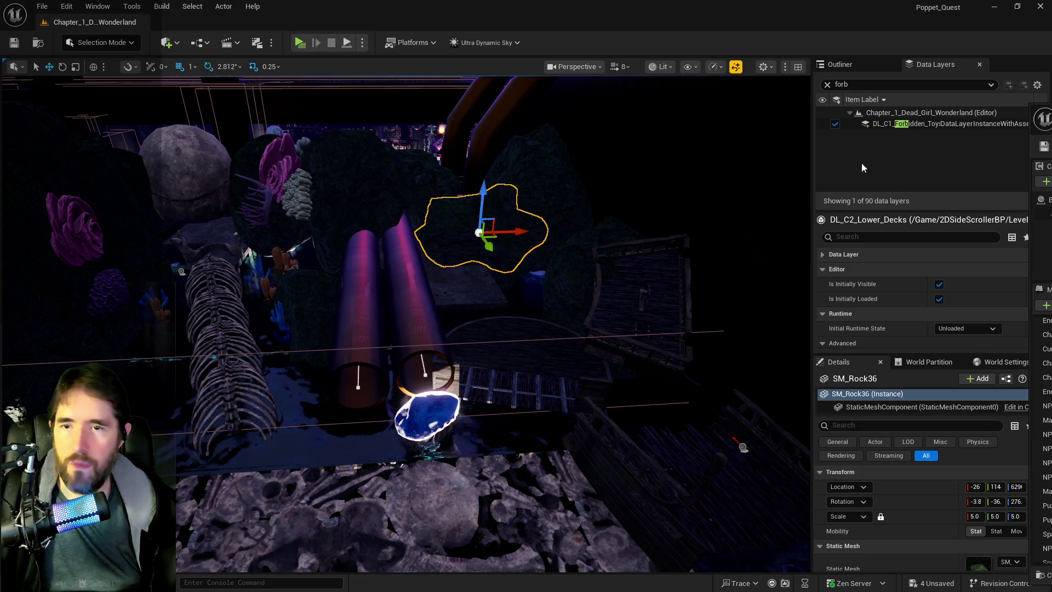
{"action": "left_click", "coordinate": [828, 70]}
{"action": "left_click", "coordinate": [876, 81]}
Set Ultra_Dynamic_Sky's Time Of Day to 960.0 and save the level.
{"action": "type", "text": "u"}
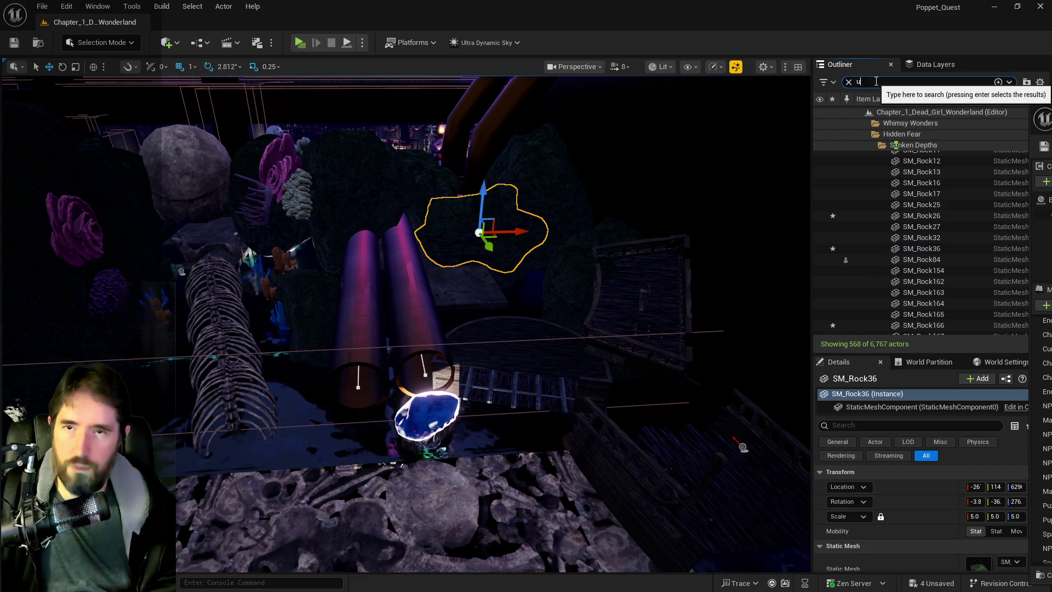
{"action": "type", "text": "ltra"}
{"action": "left_click", "coordinate": [921, 134]}
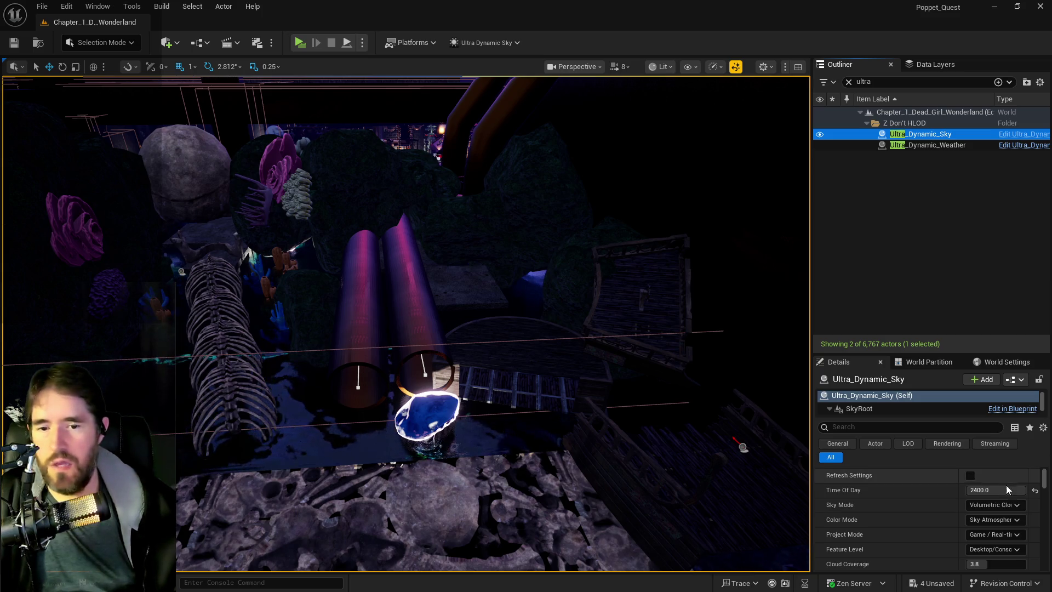
{"action": "left_click", "coordinate": [1035, 491]}
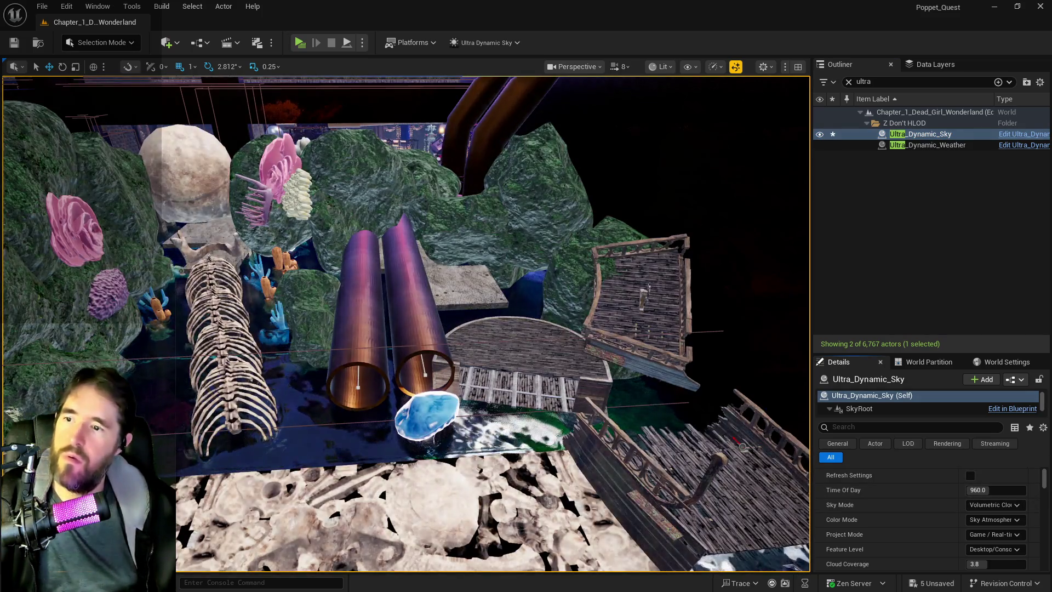
{"action": "scroll", "coordinate": [405, 323], "scroll_direction": "up", "scroll_amount": 2}
{"action": "key", "text": "ctrl+s"}
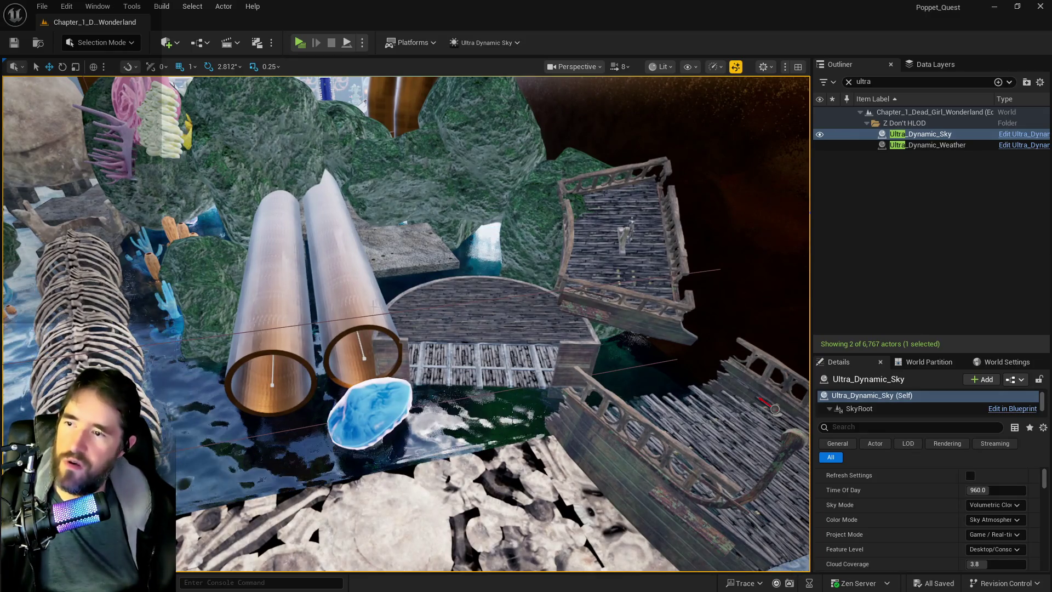
Select the rock above the pipes in the viewport.
{"action": "scroll", "coordinate": [958, 543], "scroll_direction": "down", "scroll_amount": 3}
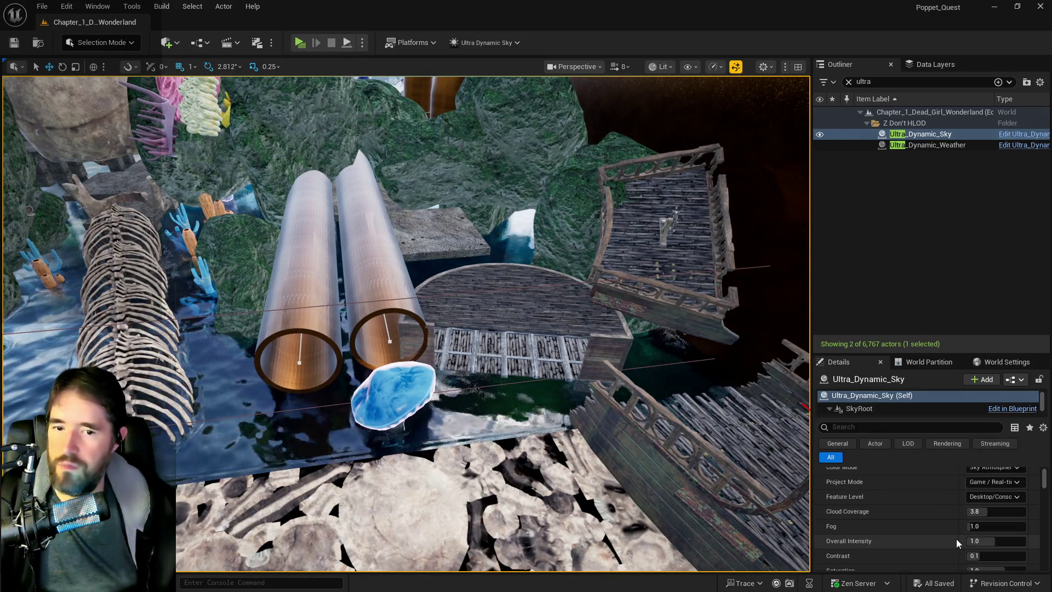
{"action": "scroll", "coordinate": [974, 539], "scroll_direction": "down", "scroll_amount": 2}
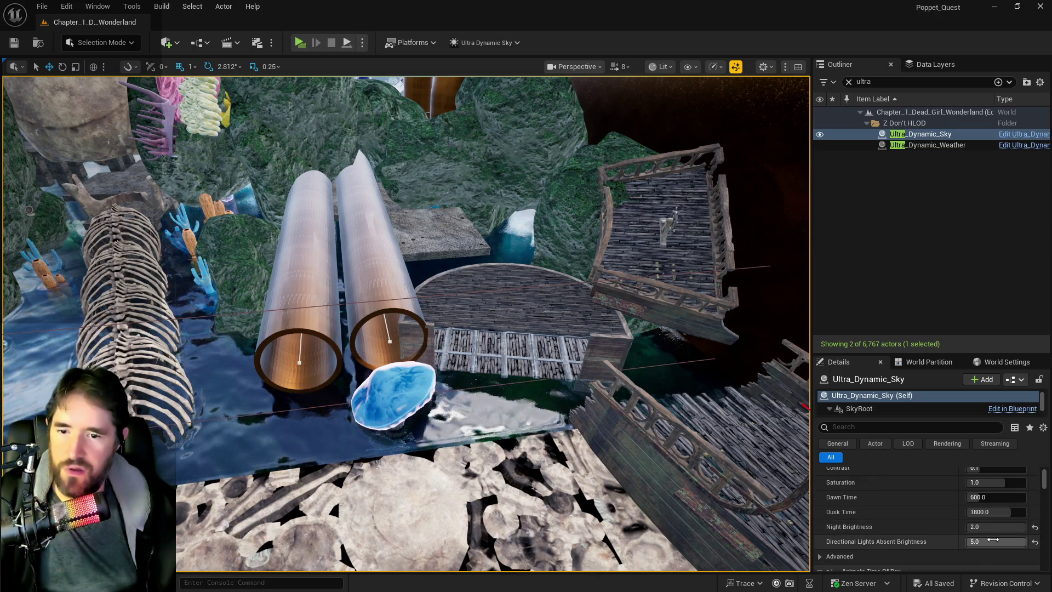
{"action": "scroll", "coordinate": [1003, 518], "scroll_direction": "down", "scroll_amount": 1}
{"action": "scroll", "coordinate": [973, 520], "scroll_direction": "up", "scroll_amount": 3}
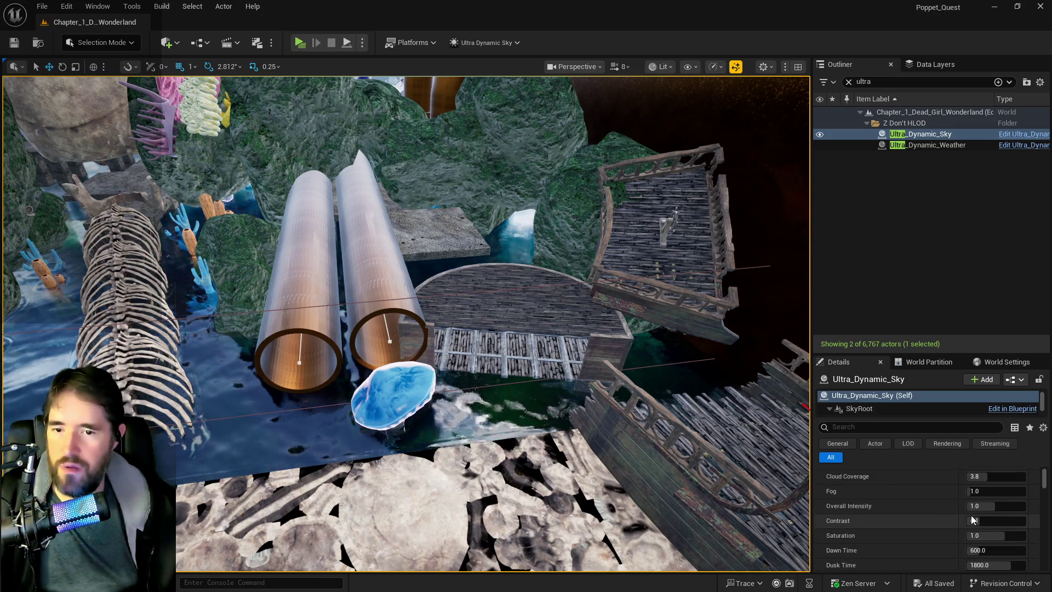
{"action": "scroll", "coordinate": [921, 525], "scroll_direction": "up", "scroll_amount": 2}
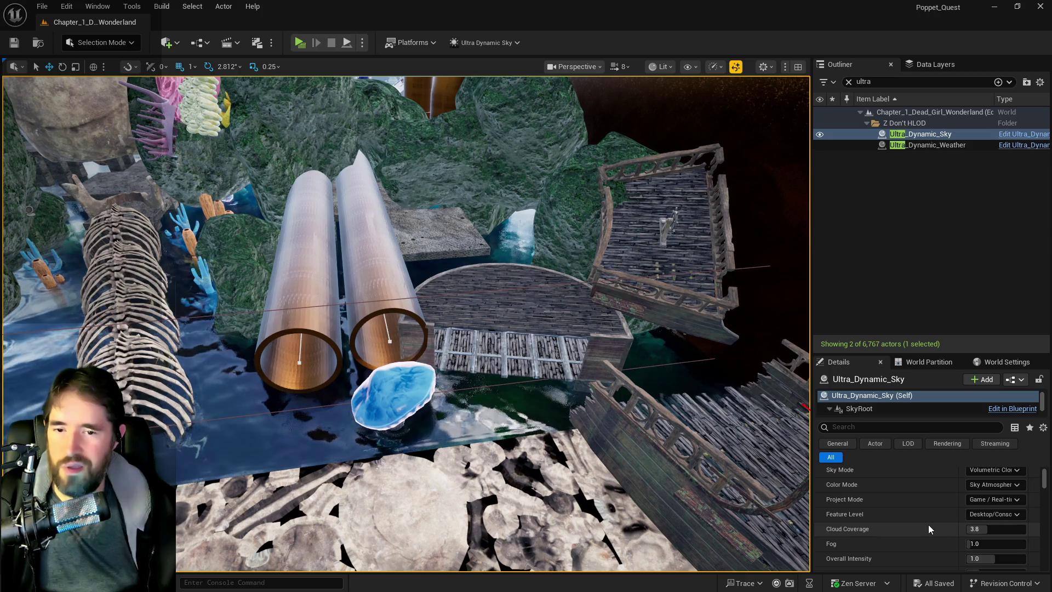
{"action": "scroll", "coordinate": [928, 529], "scroll_direction": "up", "scroll_amount": 2}
{"action": "scroll", "coordinate": [347, 336], "scroll_direction": "down", "scroll_amount": 2}
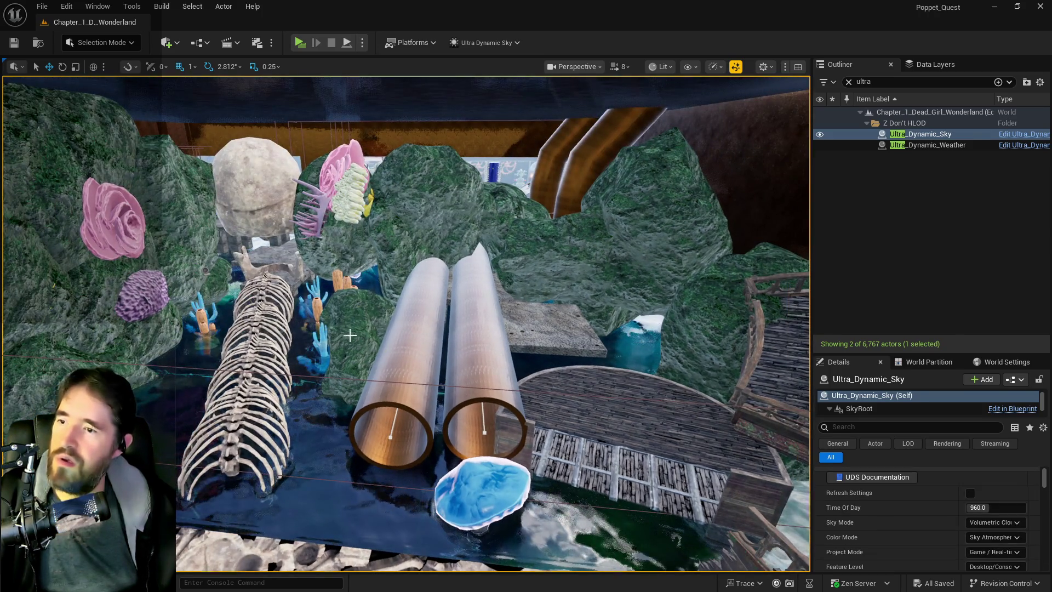
{"action": "left_click", "coordinate": [347, 336]}
{"action": "left_click", "coordinate": [411, 242]}
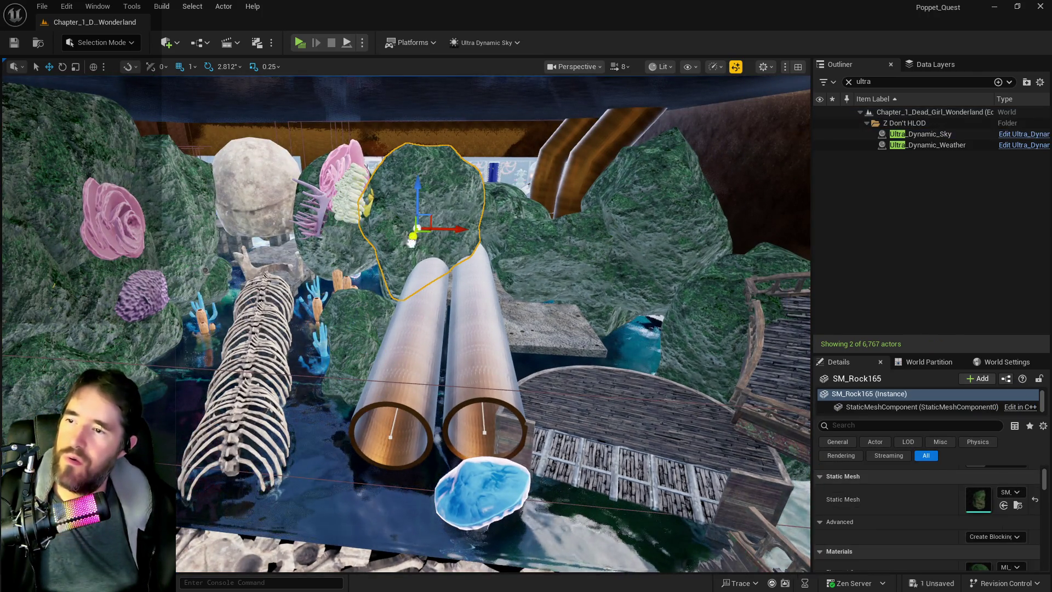
Frame the selected rock, set its scale to 4 and tilt it slightly.
{"action": "key", "text": "f"}
{"action": "key", "text": "e"}
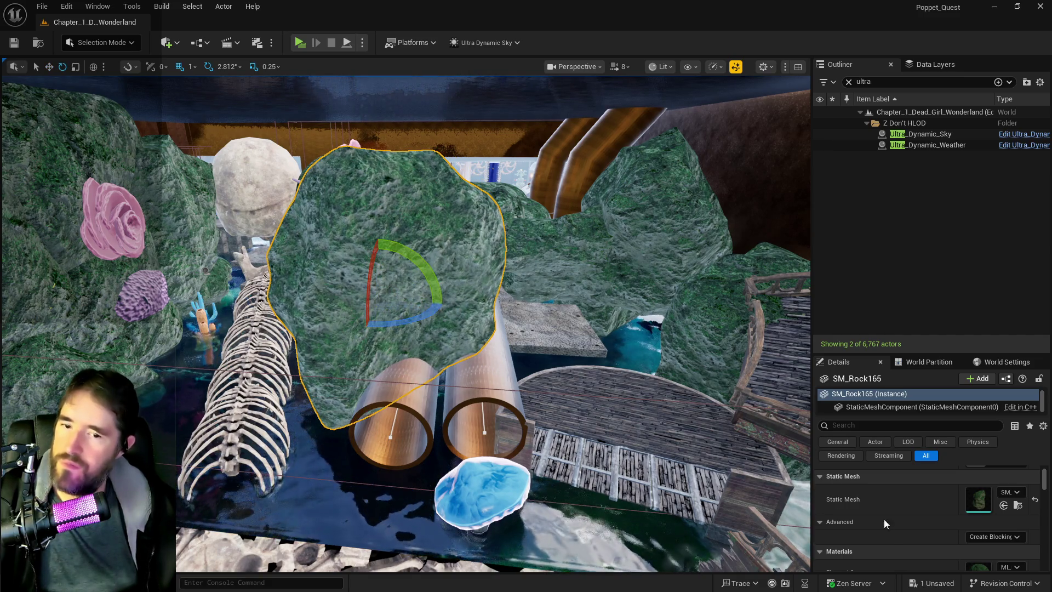
{"action": "scroll", "coordinate": [877, 515], "scroll_direction": "up", "scroll_amount": 3}
{"action": "left_click", "coordinate": [974, 517]}
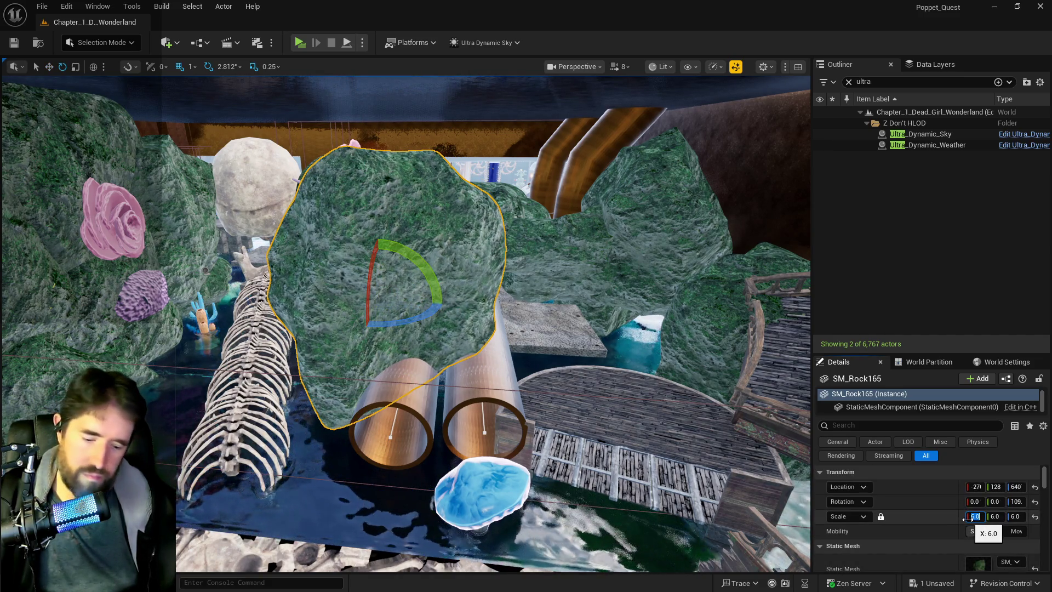
{"action": "type", "text": "4"}
{"action": "key", "text": "Return"}
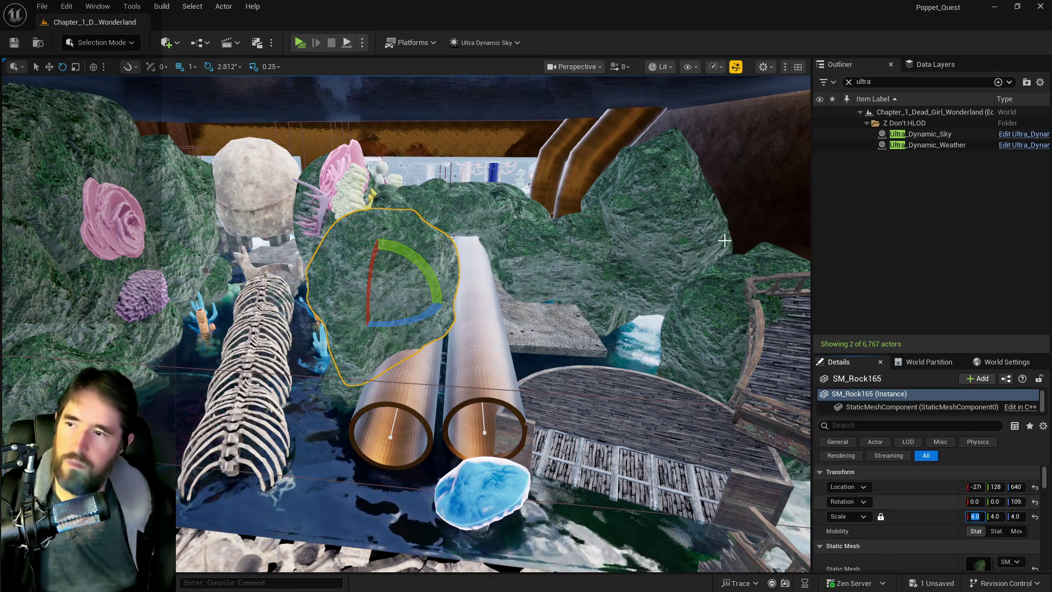
{"action": "mouse_move", "coordinate": [378, 274]}
{"action": "left_mouse_down"}
{"action": "mouse_move", "coordinate": [404, 275]}
{"action": "mouse_move", "coordinate": [385, 259]}
{"action": "left_mouse_up"}
{"action": "key", "text": "w"}
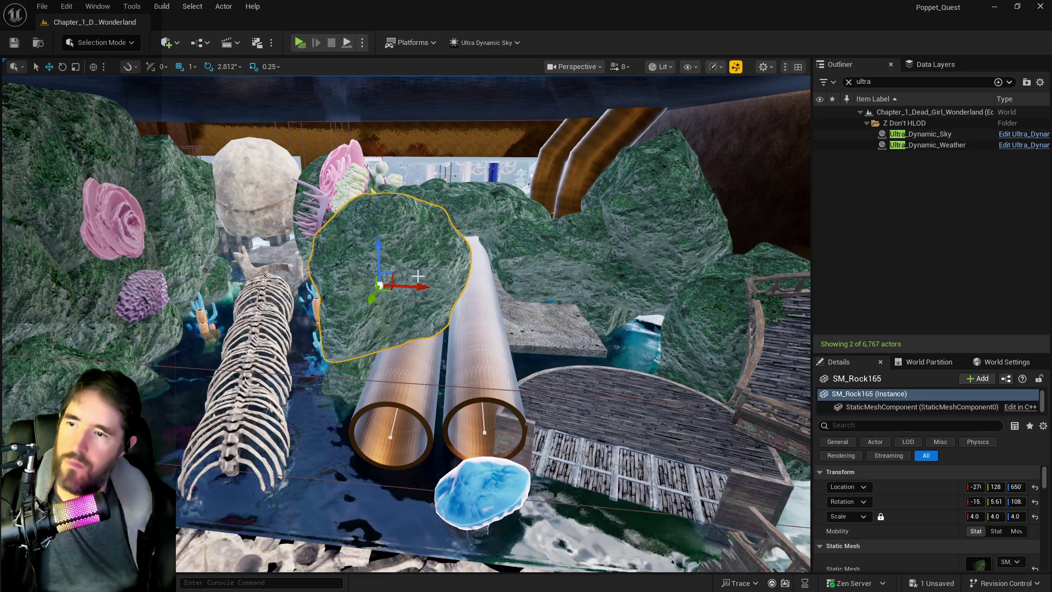
Shift the mossy rock behind the pipes sideways, then select the column pieces poking into the pipe.
{"action": "left_click", "coordinate": [572, 285]}
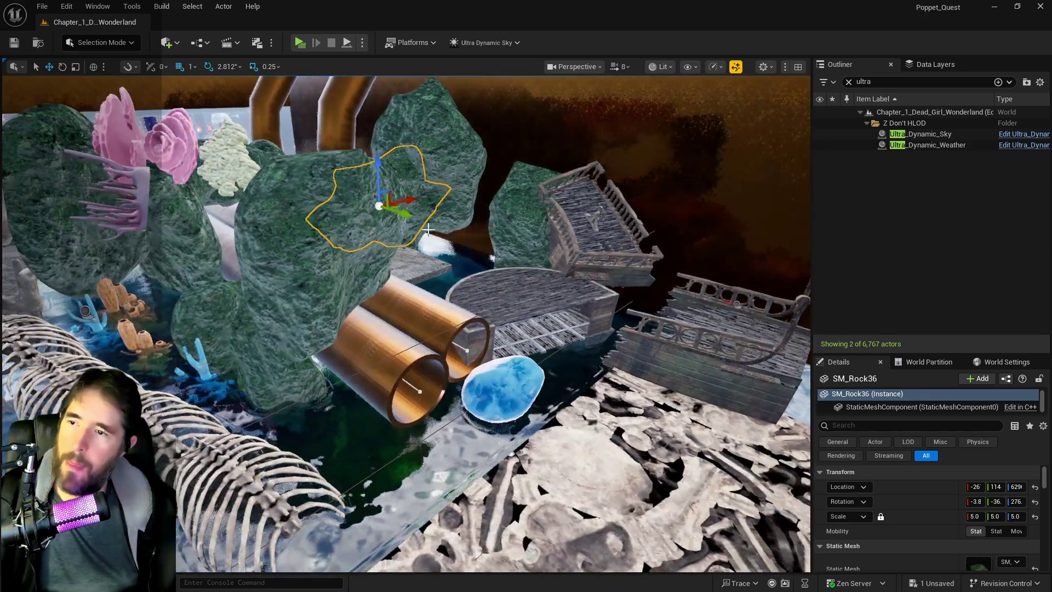
{"action": "mouse_move", "coordinate": [423, 220]}
{"action": "left_mouse_down"}
{"action": "mouse_move", "coordinate": [501, 233]}
{"action": "mouse_move", "coordinate": [568, 209]}
{"action": "mouse_move", "coordinate": [560, 198]}
{"action": "mouse_move", "coordinate": [647, 430]}
{"action": "mouse_move", "coordinate": [678, 452]}
{"action": "left_mouse_up"}
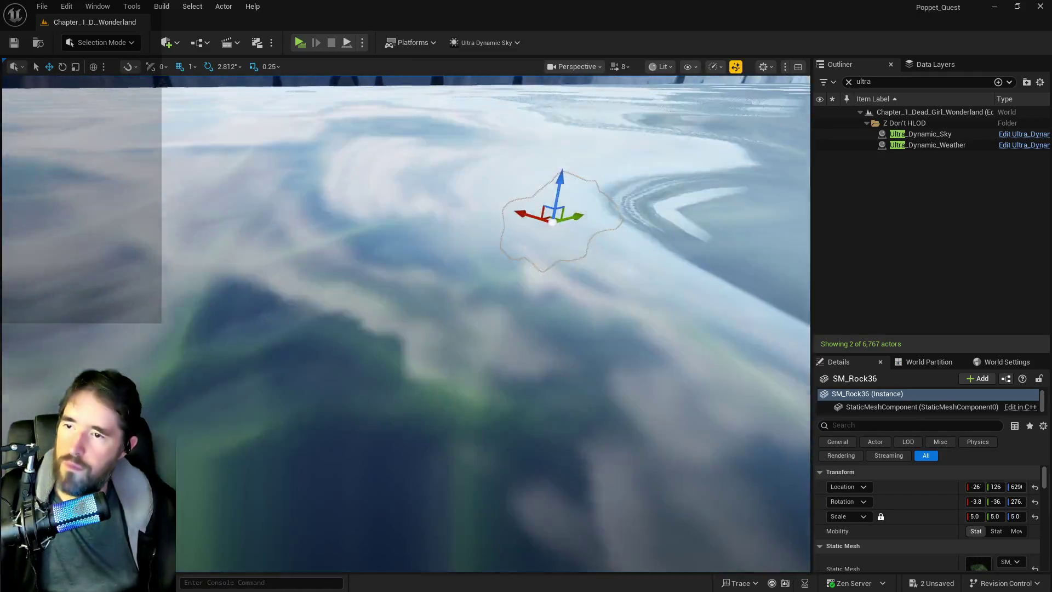
{"action": "left_click_drag", "start_coordinate": [679, 452], "coordinate": [690, 460]}
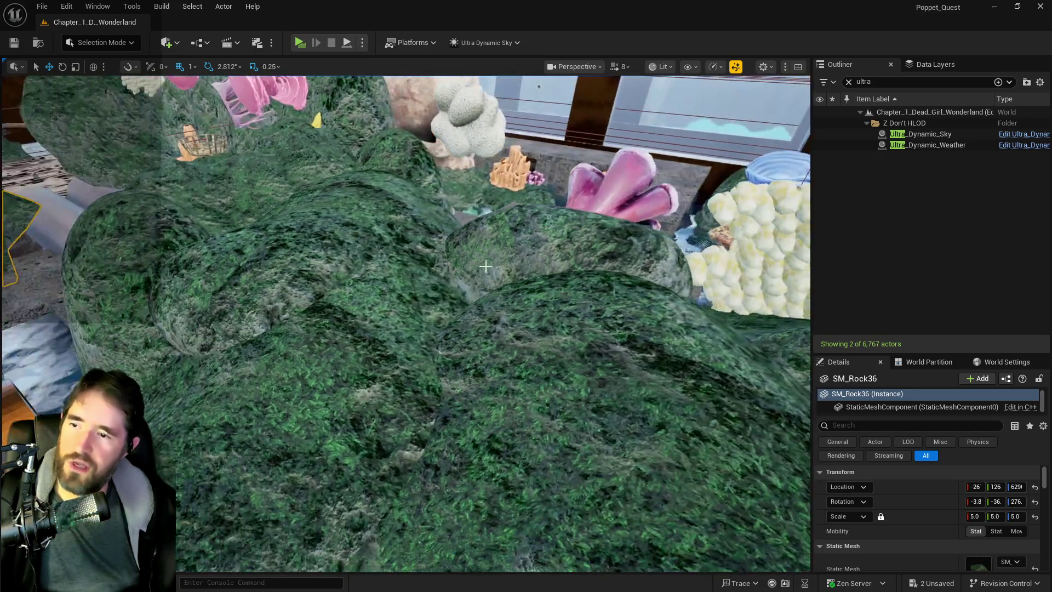
{"action": "key", "text": "a"}
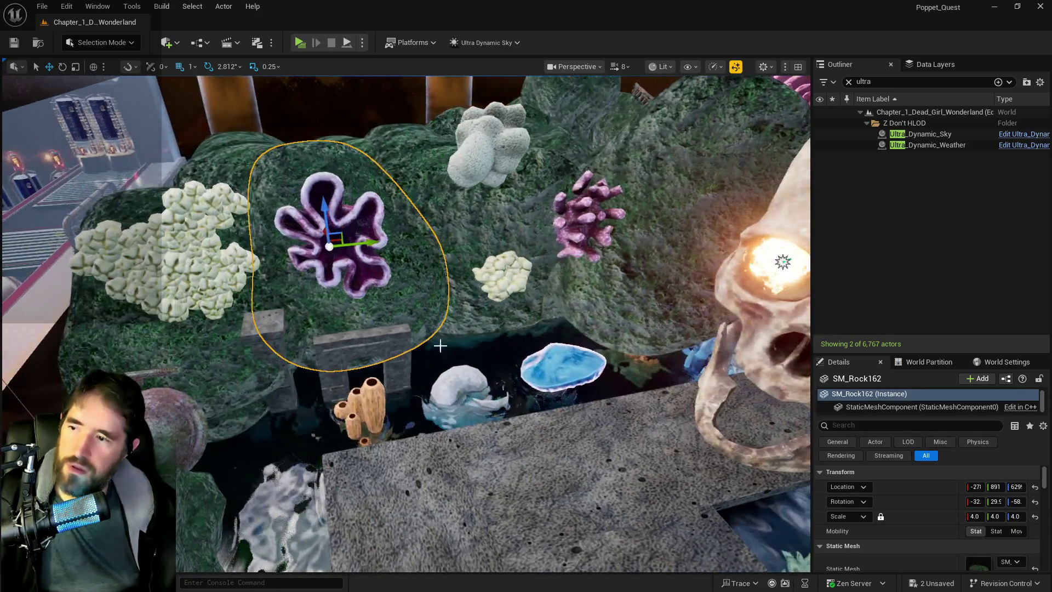
{"action": "left_click", "coordinate": [332, 364]}
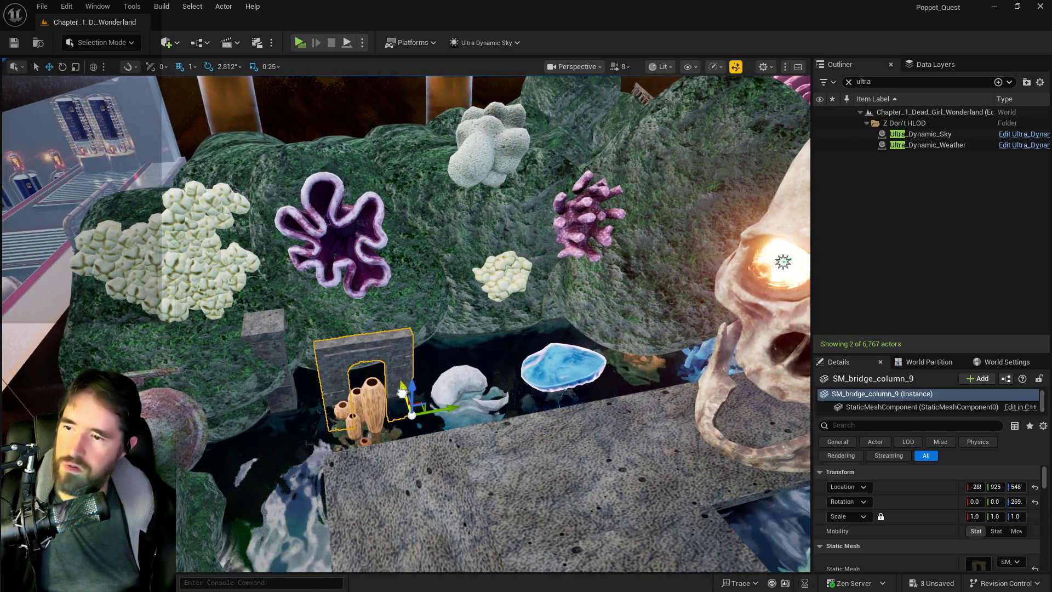
{"action": "left_click", "coordinate": [277, 388]}
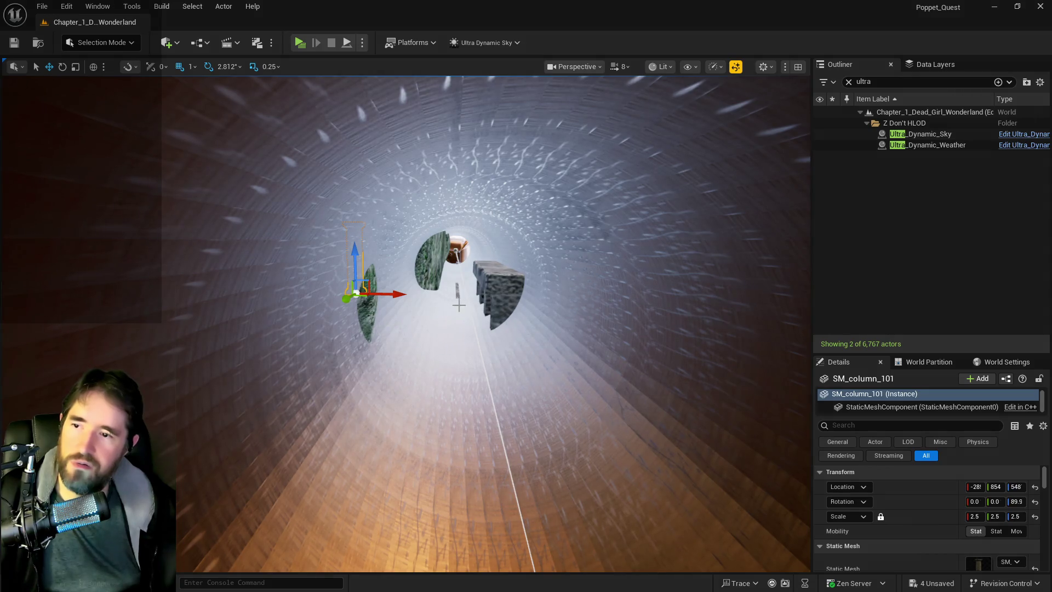
Delete the two floor blocks in the pipe and the small floor block beside it.
{"action": "left_click", "coordinate": [495, 292]}
{"action": "left_click", "coordinate": [492, 281], "text": "ctrl"}
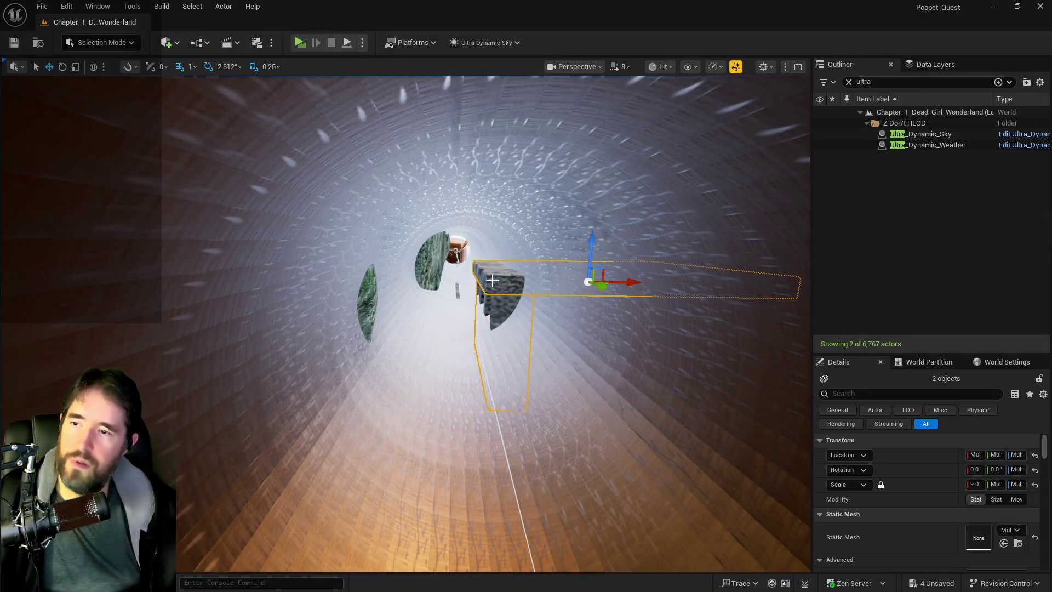
{"action": "left_click", "coordinate": [487, 296]}
{"action": "key", "text": "f"}
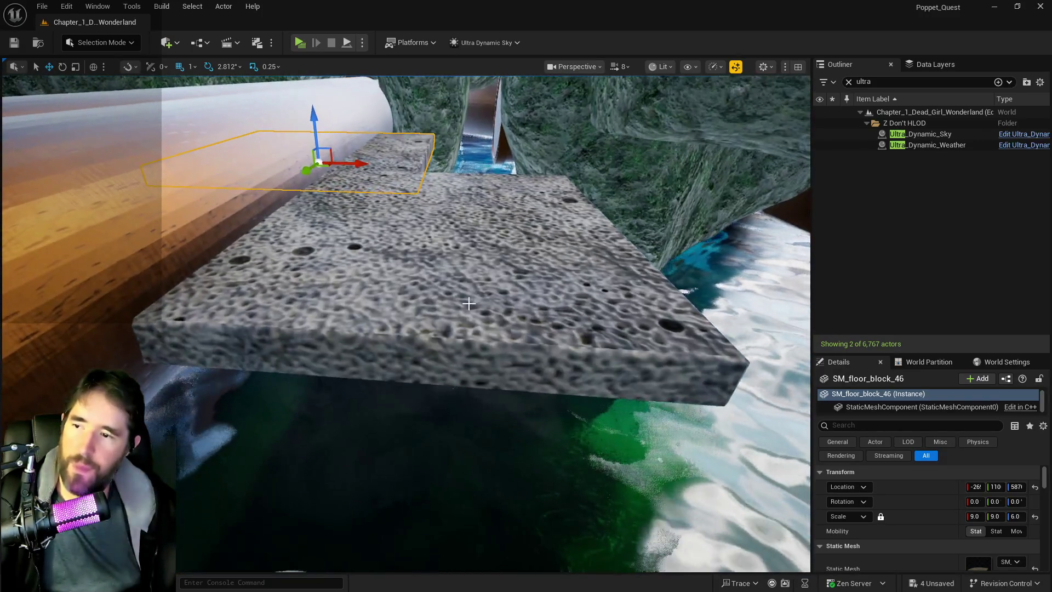
{"action": "left_click", "coordinate": [344, 286], "text": "ctrl"}
{"action": "key", "text": "Delete"}
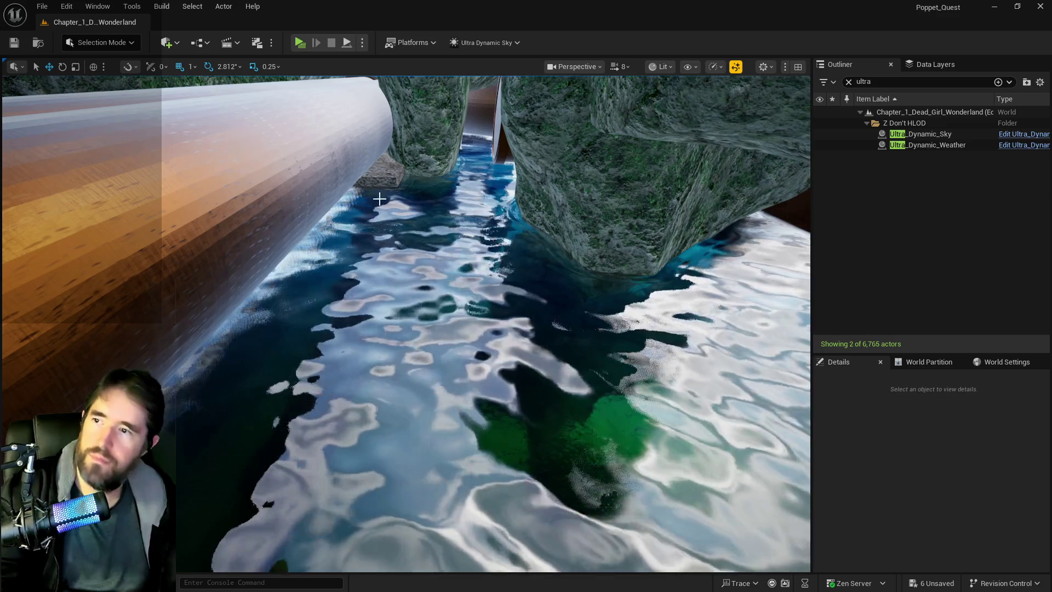
{"action": "left_click", "coordinate": [376, 181]}
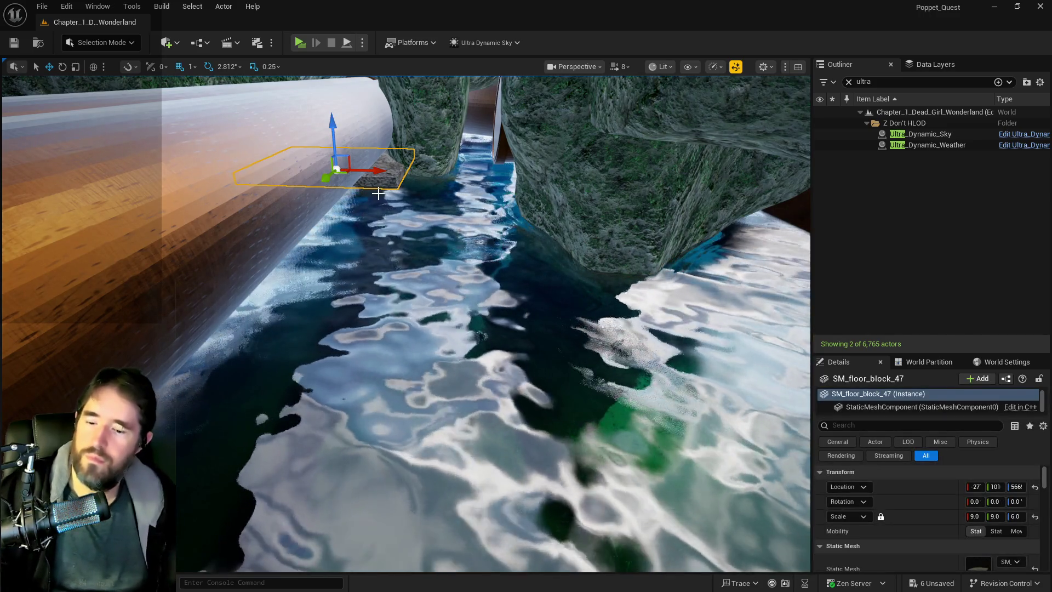
{"action": "key", "text": "Delete"}
Inside the pipe, push the intruding rock out and delete the fence piece.
{"action": "key", "text": "w"}
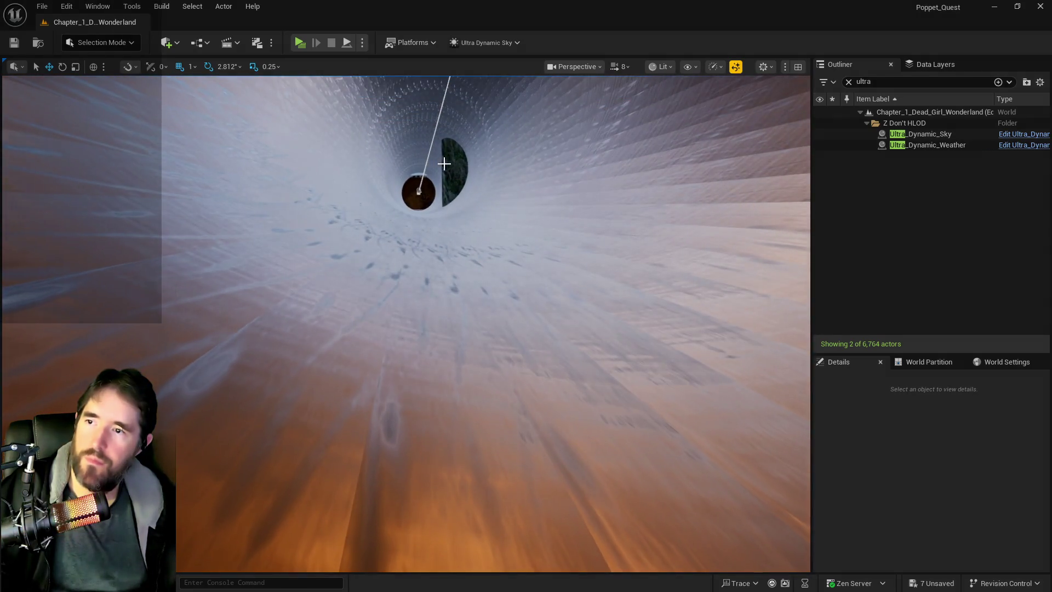
{"action": "left_click", "coordinate": [444, 163]}
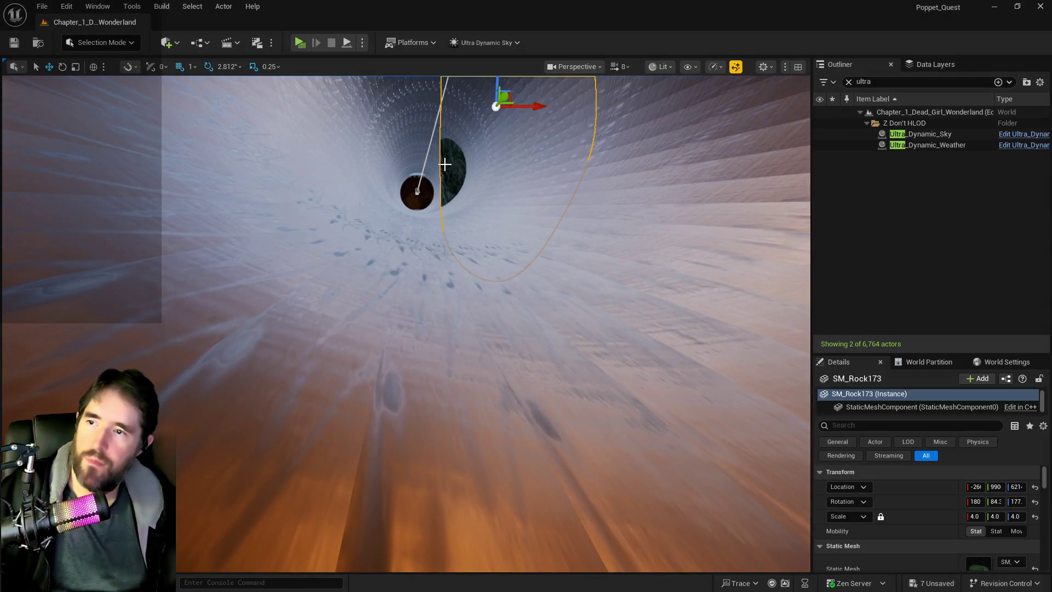
{"action": "mouse_move", "coordinate": [528, 108]}
{"action": "left_mouse_down"}
{"action": "mouse_move", "coordinate": [713, 83]}
{"action": "mouse_move", "coordinate": [488, 153]}
{"action": "left_mouse_up"}
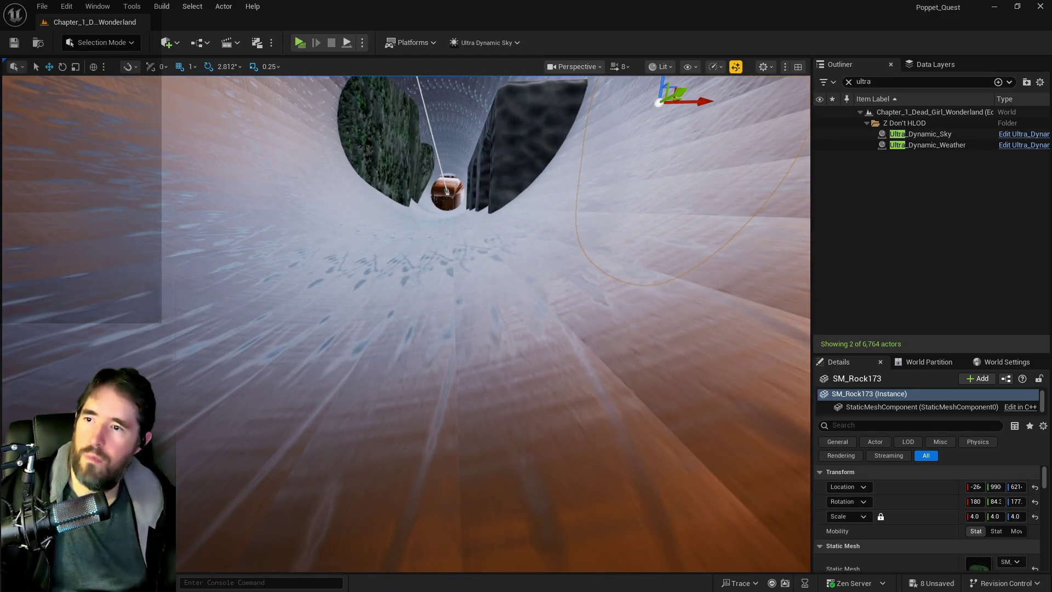
{"action": "left_click", "coordinate": [497, 157]}
{"action": "key", "text": "Delete"}
Slide the two remaining intruding rocks out of the pipe.
{"action": "left_click", "coordinate": [395, 172]}
{"action": "scroll", "coordinate": [393, 166], "scroll_direction": "down", "scroll_amount": 5}
{"action": "left_click_drag", "start_coordinate": [353, 236], "coordinate": [340, 239]}
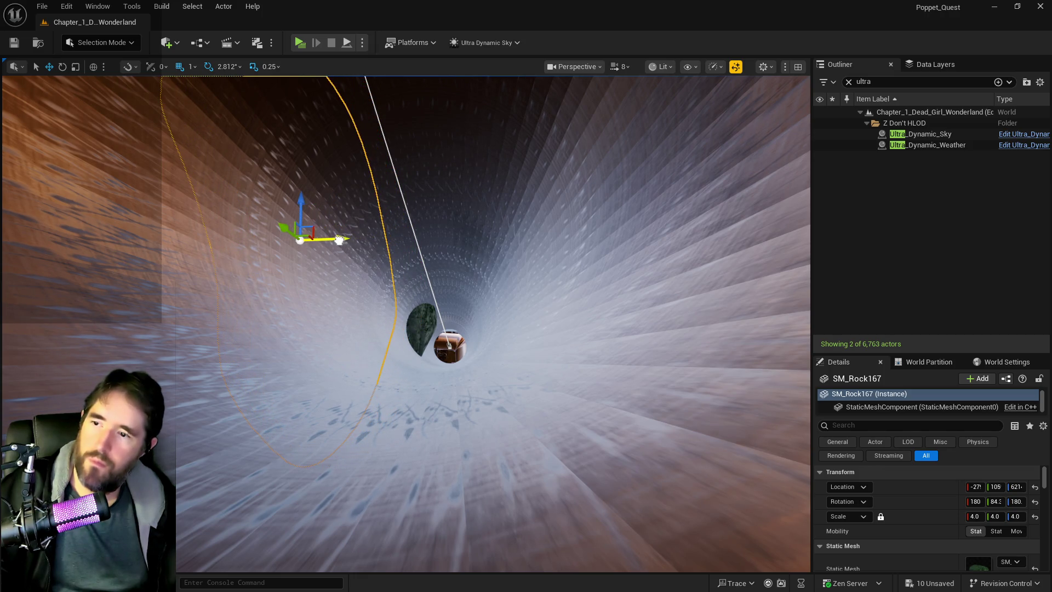
{"action": "left_click", "coordinate": [416, 317]}
{"action": "mouse_move", "coordinate": [377, 276]}
{"action": "left_mouse_down"}
{"action": "mouse_move", "coordinate": [362, 276]}
{"action": "mouse_move", "coordinate": [375, 295]}
{"action": "mouse_move", "coordinate": [431, 255]}
{"action": "left_mouse_up"}
{"action": "scroll", "coordinate": [376, 294], "scroll_direction": "down", "scroll_amount": 10}
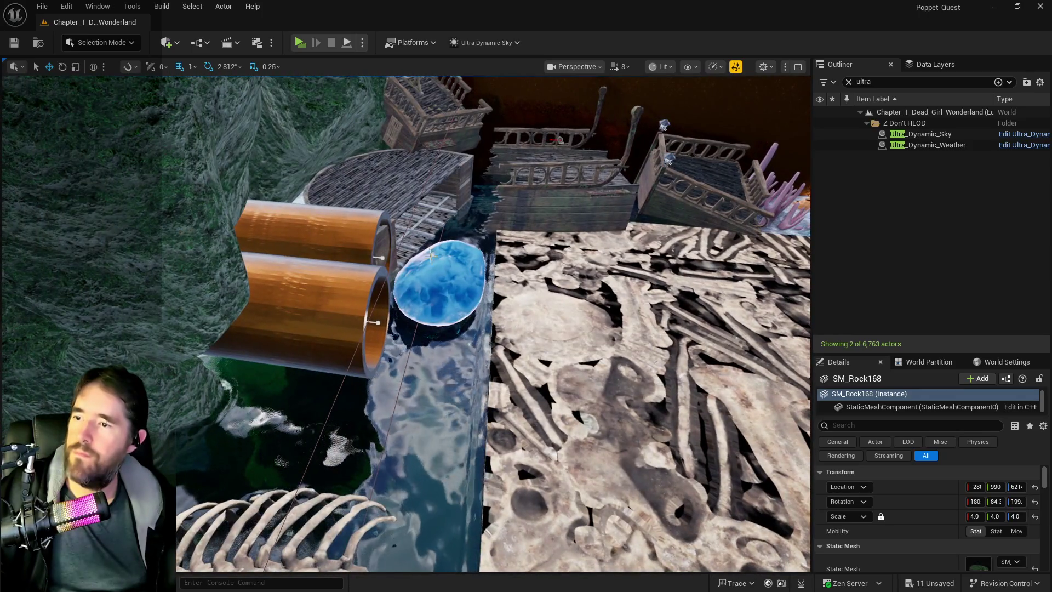
Undo the move of the upper pipe's spline end point.
{"action": "left_click", "coordinate": [383, 257]}
{"action": "left_click", "coordinate": [392, 259]}
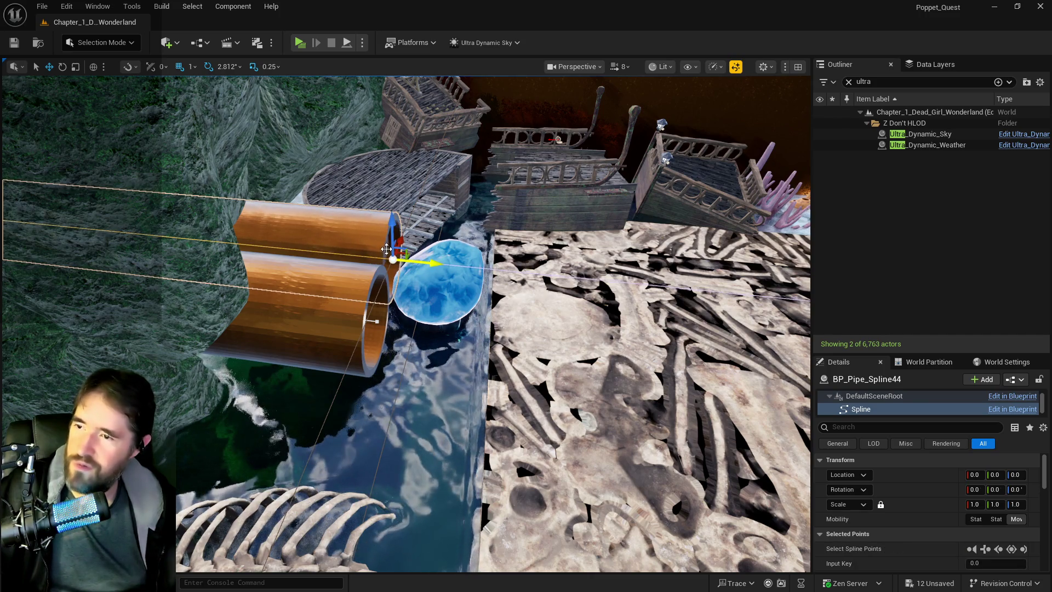
{"action": "key", "text": "ctrl+z"}
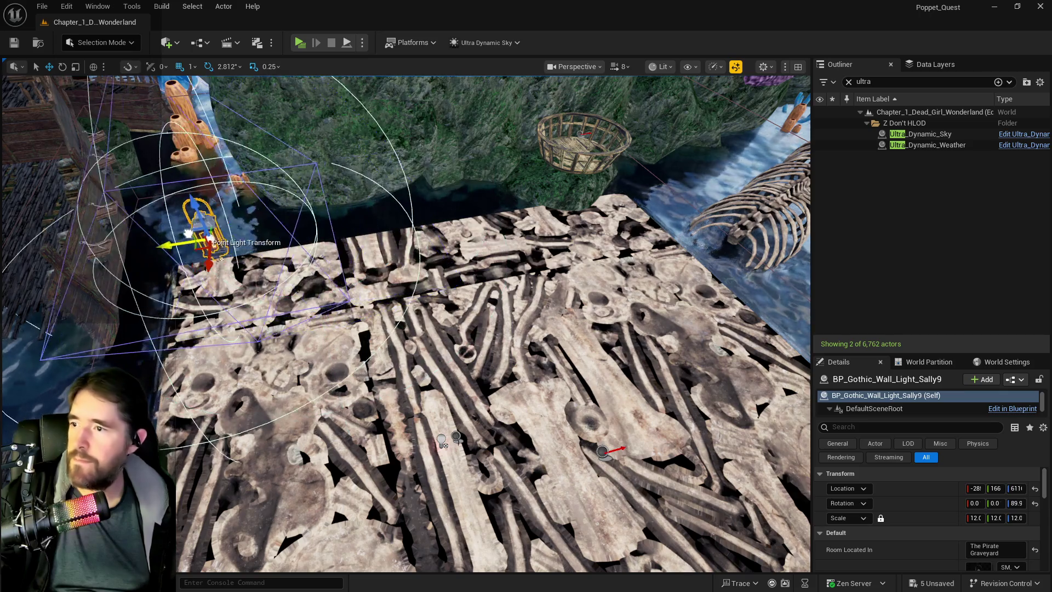
Duplicate the lantern light to a new spot, shift it sideways, and save the level.
{"action": "mouse_move", "coordinate": [178, 248]}
{"action": "left_mouse_down", "text": "alt"}
{"action": "mouse_move", "coordinate": [626, 174]}
{"action": "mouse_move", "coordinate": [658, 253]}
{"action": "mouse_move", "coordinate": [653, 327]}
{"action": "left_mouse_up", "text": "alt"}
{"action": "left_click", "coordinate": [653, 328]}
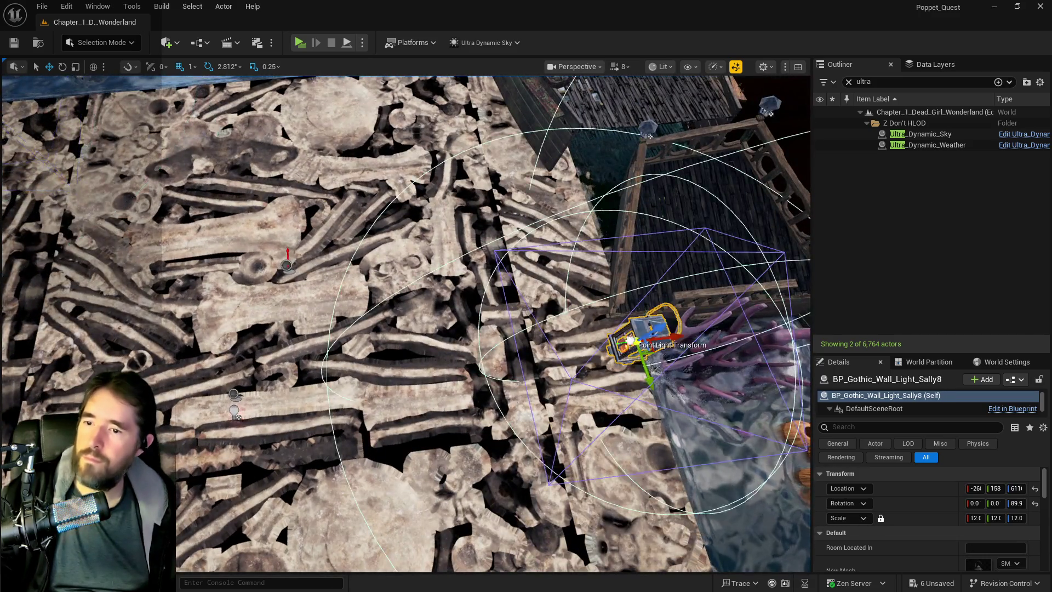
{"action": "key", "text": "f"}
{"action": "mouse_move", "coordinate": [555, 204]}
{"action": "left_mouse_down"}
{"action": "mouse_move", "coordinate": [313, 201]}
{"action": "mouse_move", "coordinate": [669, 232]}
{"action": "left_mouse_up"}
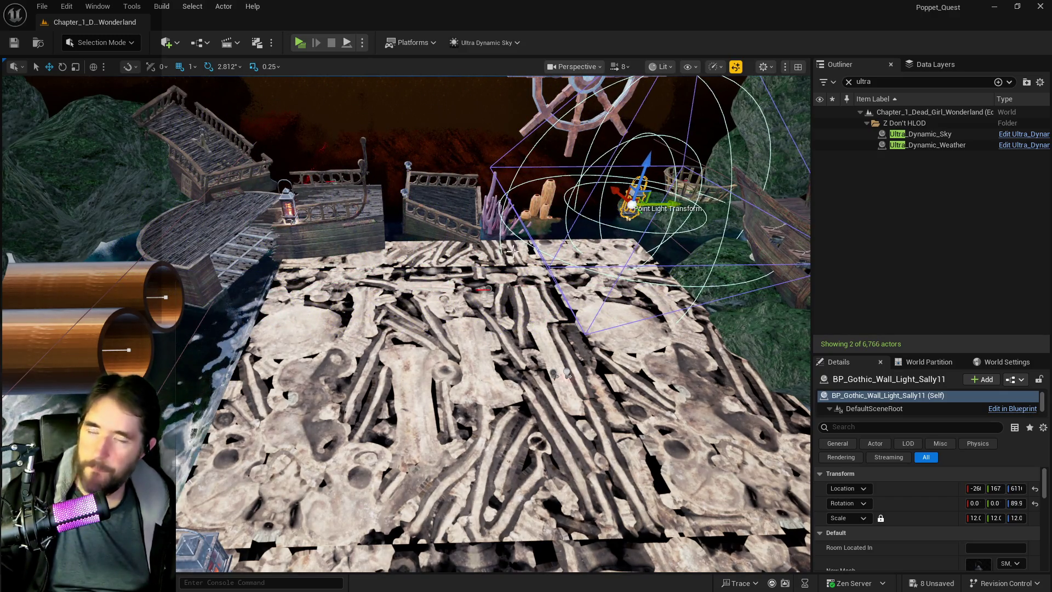
{"action": "left_click_drag", "start_coordinate": [437, 331], "coordinate": [548, 316]}
{"action": "key", "text": "ctrl+s"}
Move the two lantern lights near the ship and skeleton to the left.
{"action": "left_click", "coordinate": [584, 299]}
{"action": "key", "text": "f"}
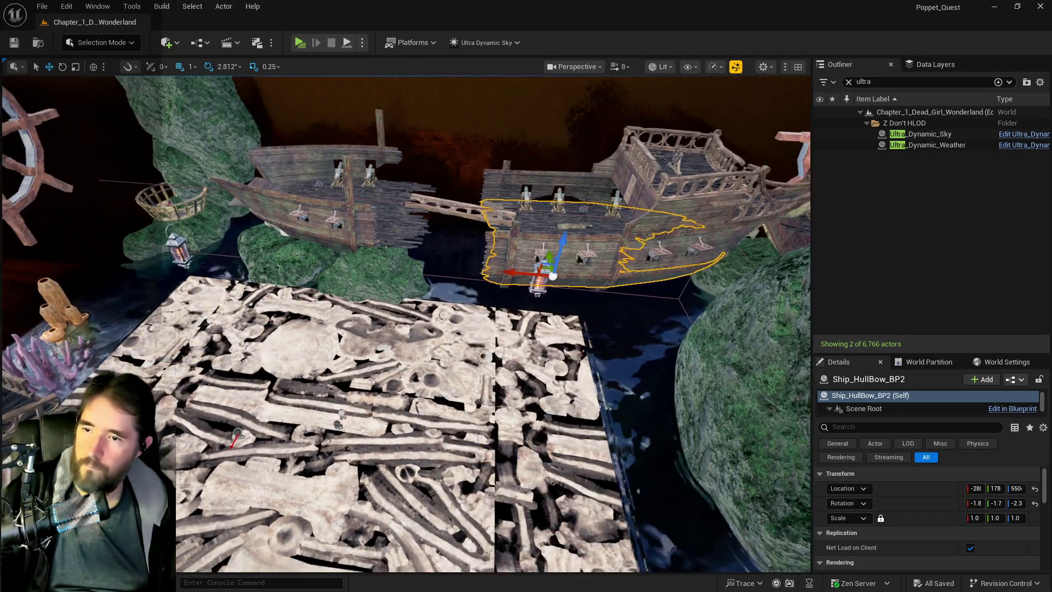
{"action": "left_click", "coordinate": [454, 262]}
{"action": "key", "text": "f"}
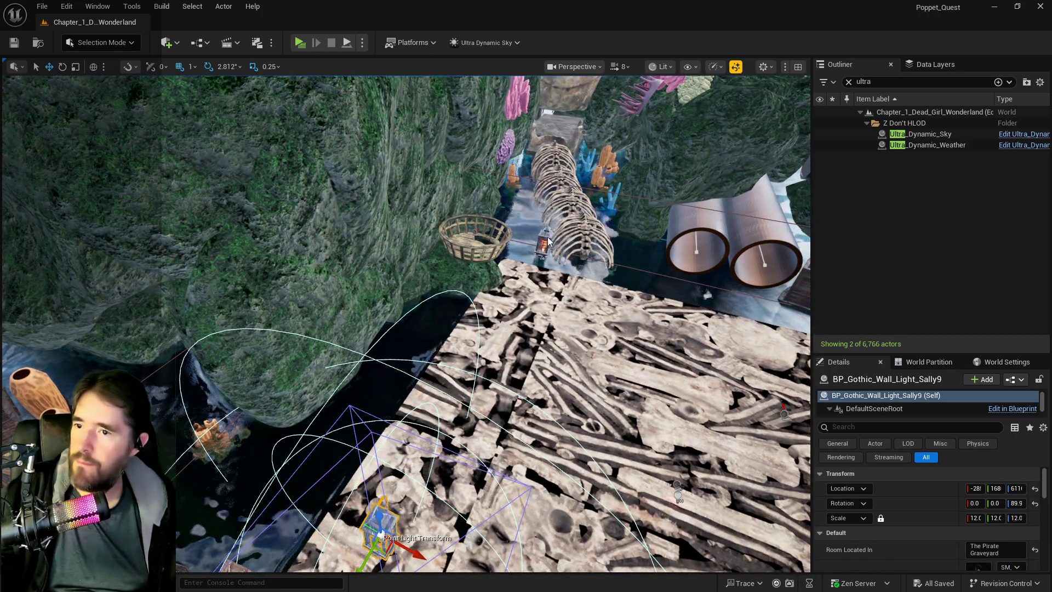
{"action": "left_click", "coordinate": [551, 236], "text": "ctrl"}
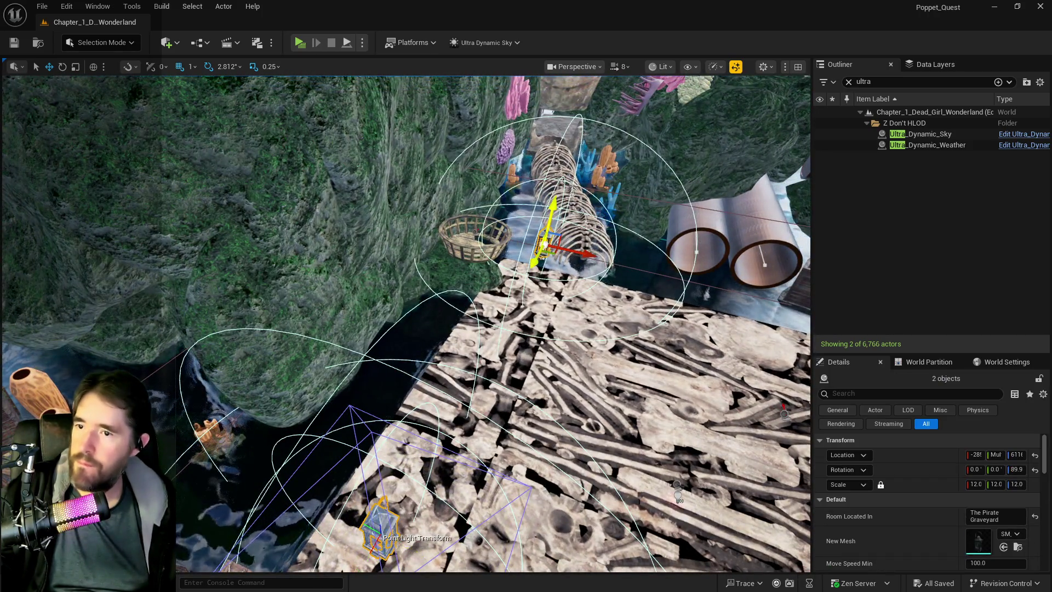
{"action": "left_click_drag", "start_coordinate": [593, 193], "coordinate": [557, 185]}
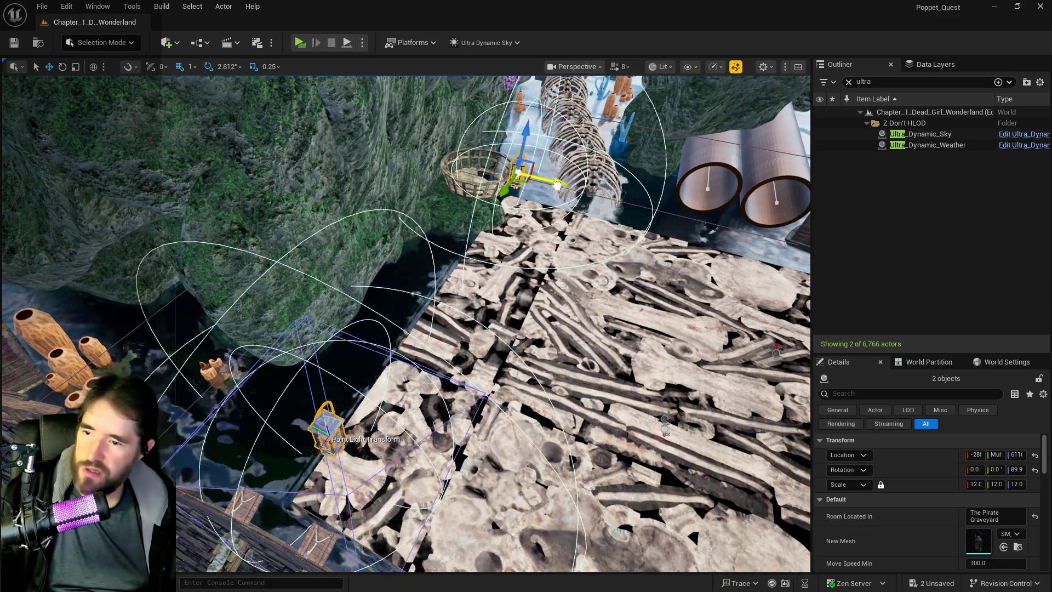
Inspect the bone floor, selecting the basket, teleport location marker and enemy spawner box.
{"action": "left_click", "coordinate": [473, 174]}
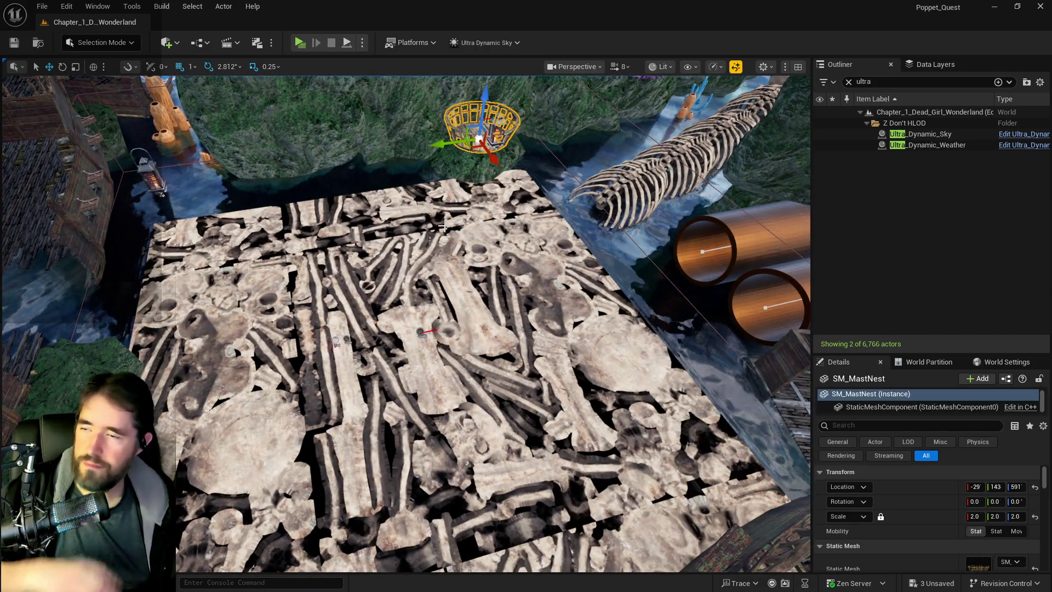
{"action": "mouse_move", "coordinate": [425, 249]}
{"action": "left_mouse_down"}
{"action": "mouse_move", "coordinate": [425, 203]}
{"action": "mouse_move", "coordinate": [526, 202]}
{"action": "left_mouse_up"}
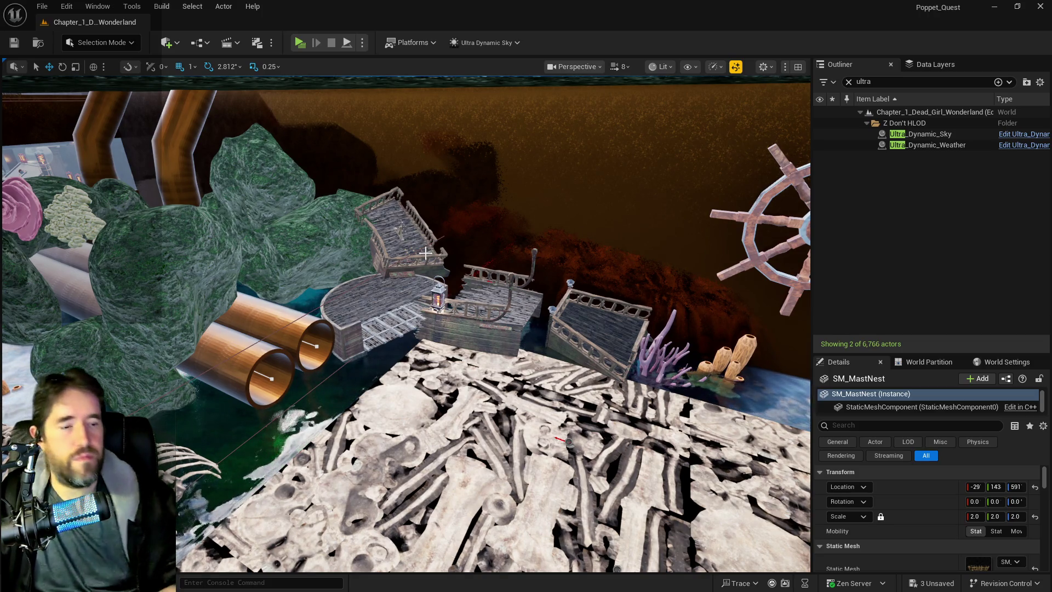
{"action": "mouse_move", "coordinate": [568, 441]}
{"action": "left_mouse_down"}
{"action": "mouse_move", "coordinate": [510, 329]}
{"action": "mouse_move", "coordinate": [503, 225]}
{"action": "mouse_move", "coordinate": [491, 313]}
{"action": "left_mouse_up"}
{"action": "left_click", "coordinate": [504, 240]}
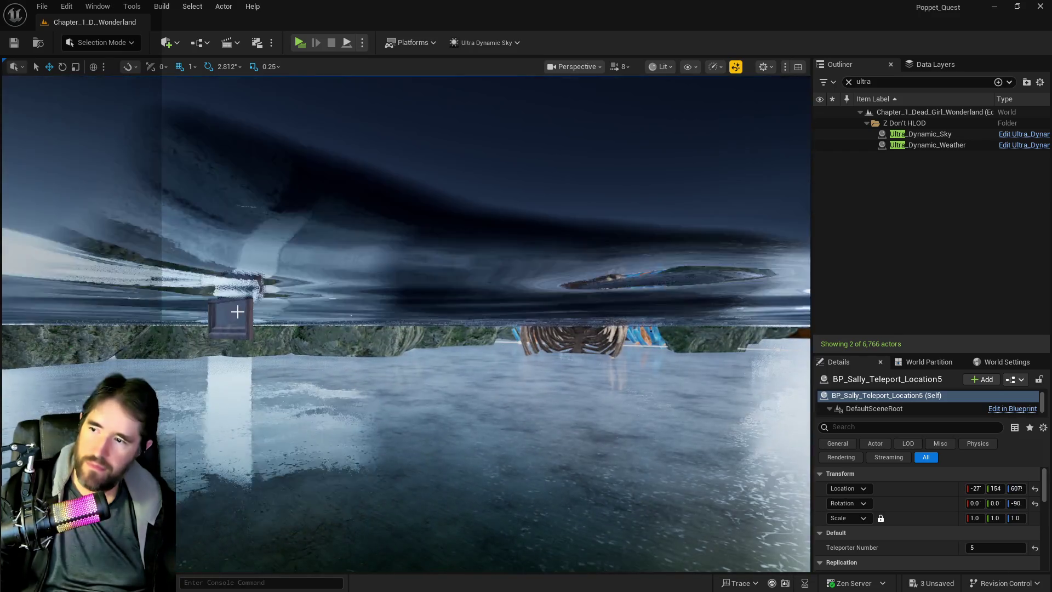
{"action": "left_click", "coordinate": [237, 312]}
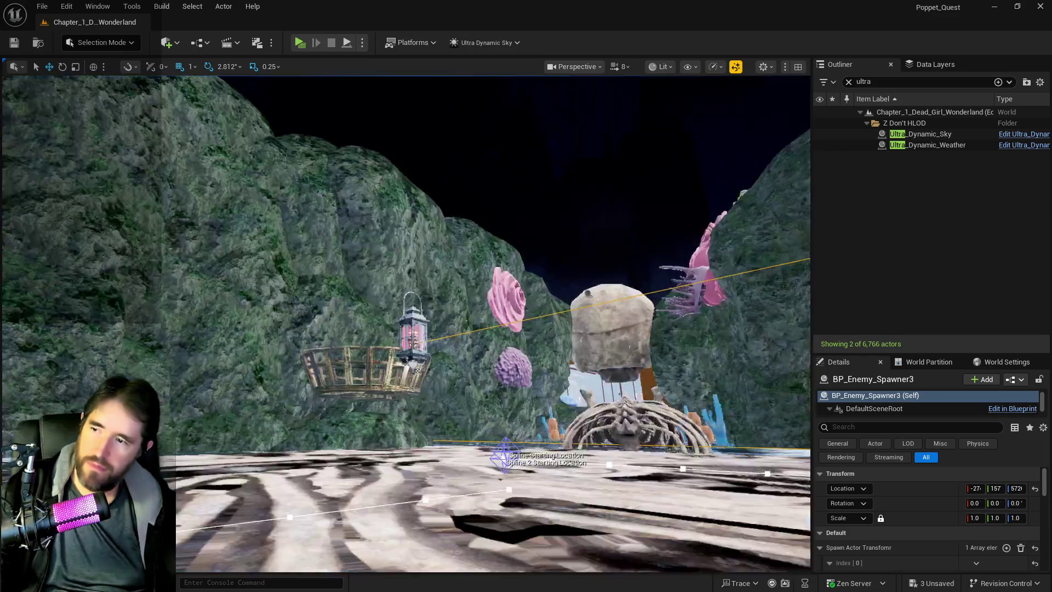
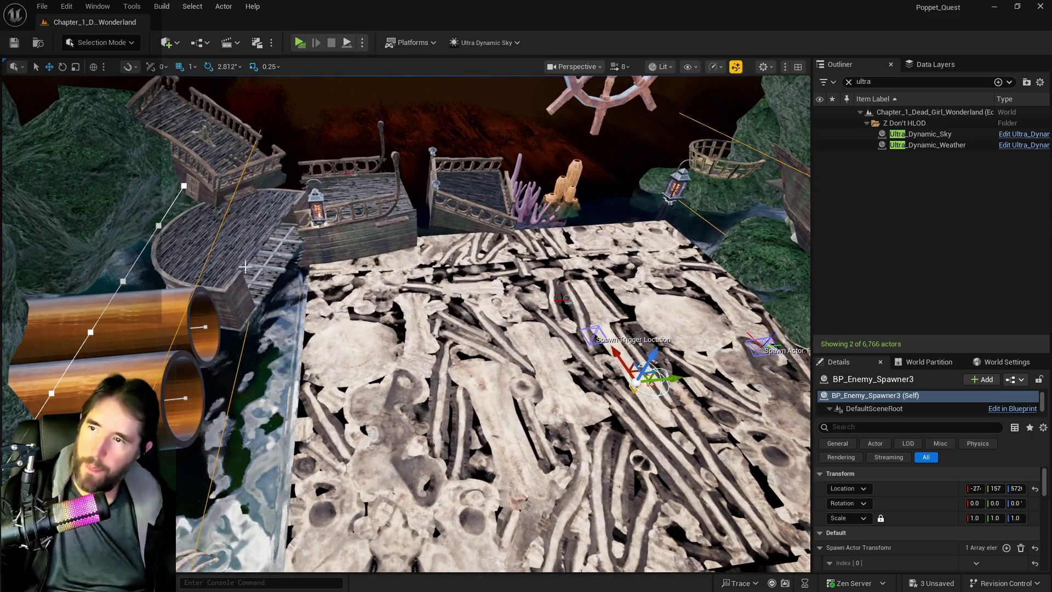
Show the navmesh overlay and frame the view on the enemy spawner.
{"action": "left_click_drag", "start_coordinate": [548, 274], "coordinate": [463, 158]}
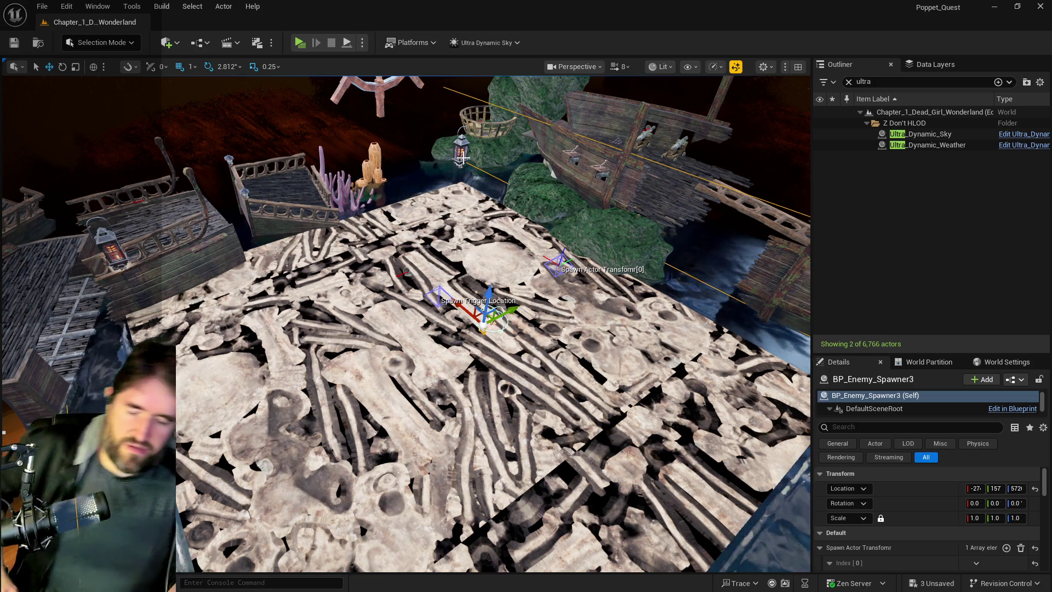
{"action": "key", "text": "p"}
{"action": "key", "text": "f"}
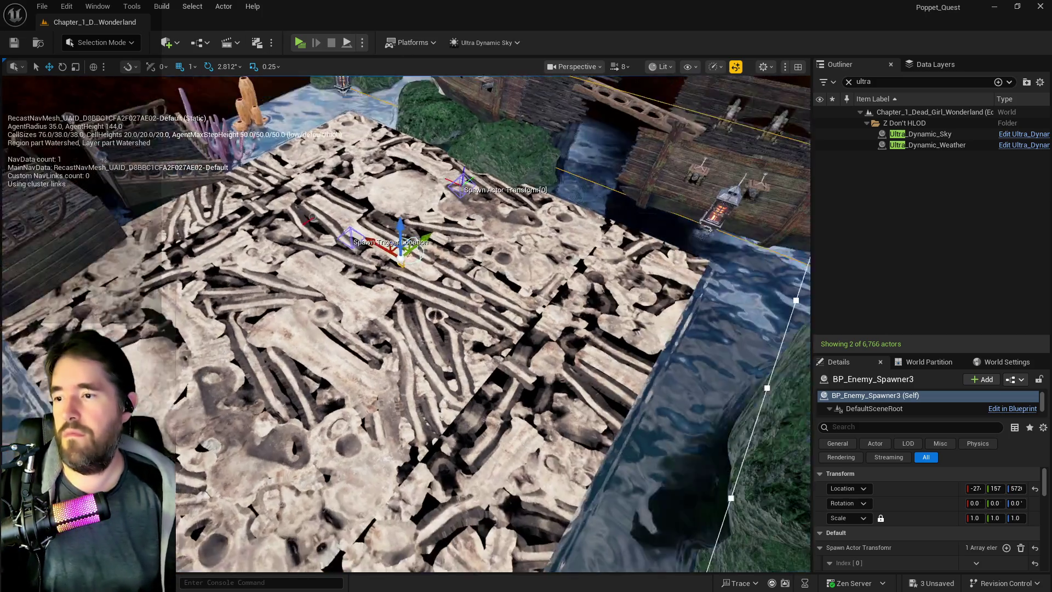
Place a Nav Mesh Bounds Volume scaled to 50 so green navmesh covers the decks.
{"action": "left_click", "coordinate": [167, 43]}
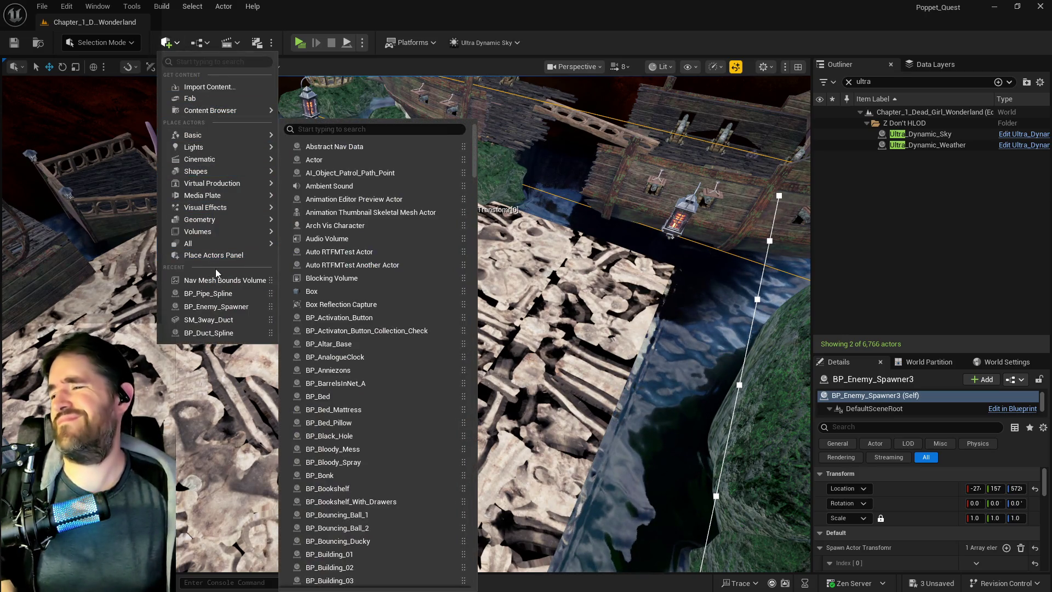
{"action": "left_click", "coordinate": [393, 291]}
{"action": "type", "text": "50"}
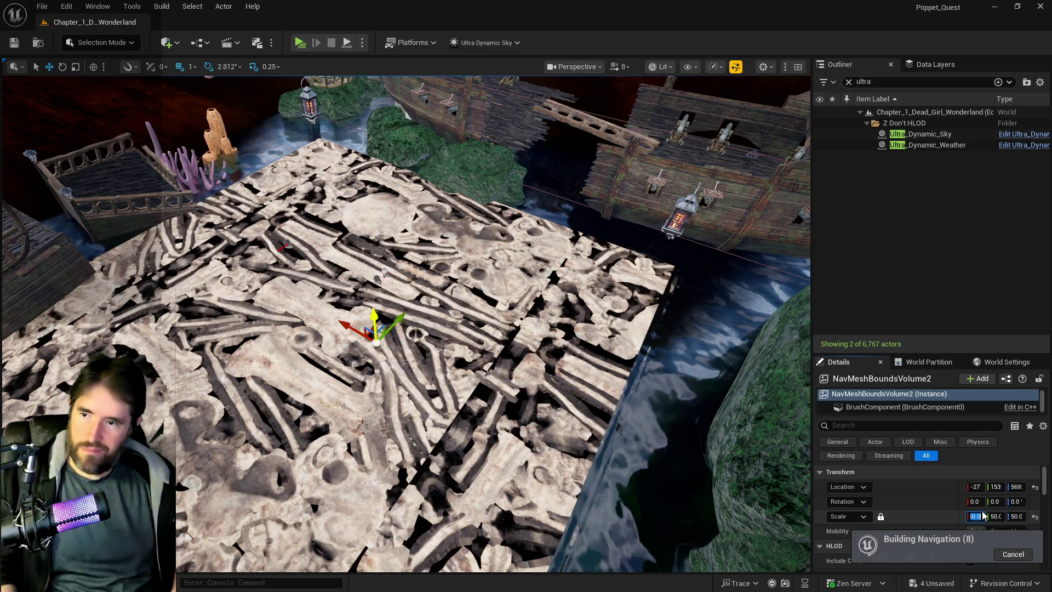
{"action": "mouse_move", "coordinate": [474, 490]}
{"action": "left_mouse_down"}
{"action": "mouse_move", "coordinate": [167, 393]}
{"action": "mouse_move", "coordinate": [159, 263]}
{"action": "left_mouse_up"}
{"action": "key", "text": "p"}
{"action": "left_click_drag", "start_coordinate": [611, 452], "coordinate": [564, 395]}
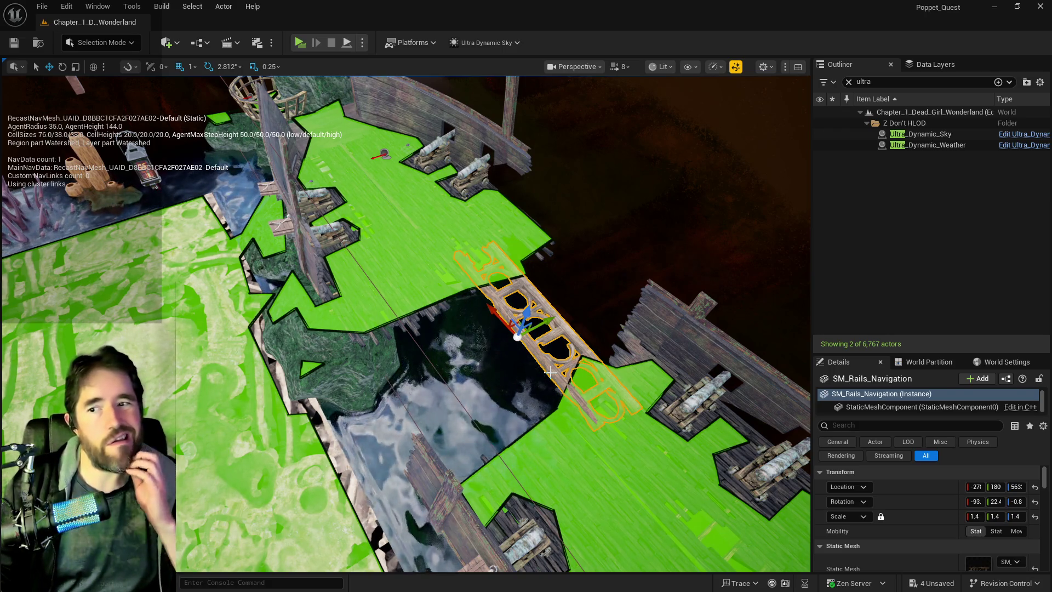
{"action": "mouse_move", "coordinate": [549, 372]}
{"action": "left_mouse_down"}
{"action": "mouse_move", "coordinate": [549, 335]}
{"action": "mouse_move", "coordinate": [549, 379]}
{"action": "mouse_move", "coordinate": [525, 384]}
{"action": "mouse_move", "coordinate": [492, 318]}
{"action": "left_mouse_up"}
{"action": "key", "text": "f"}
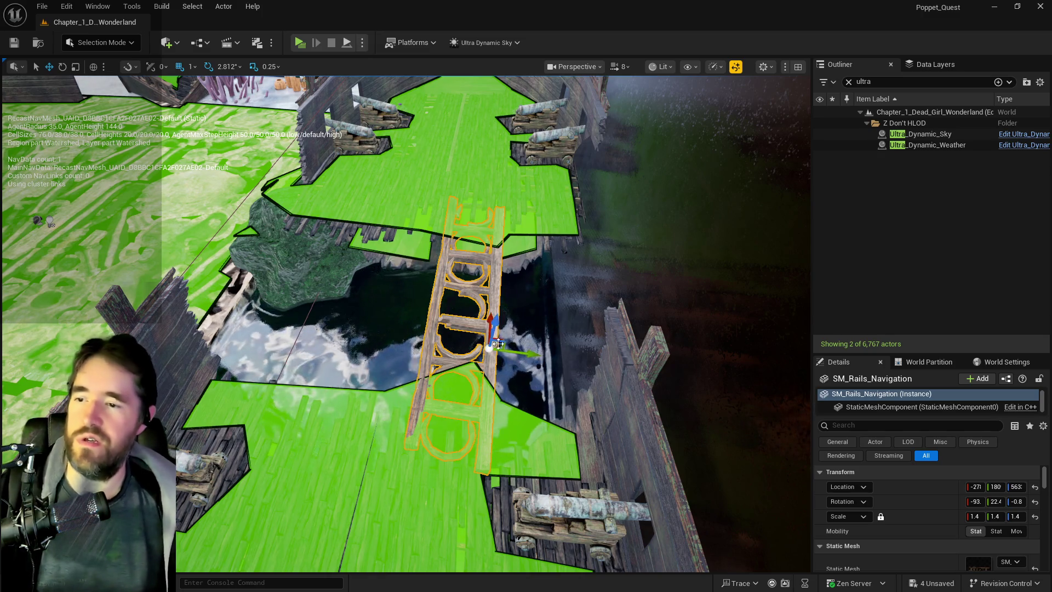
{"action": "left_click_drag", "start_coordinate": [453, 344], "coordinate": [433, 344]}
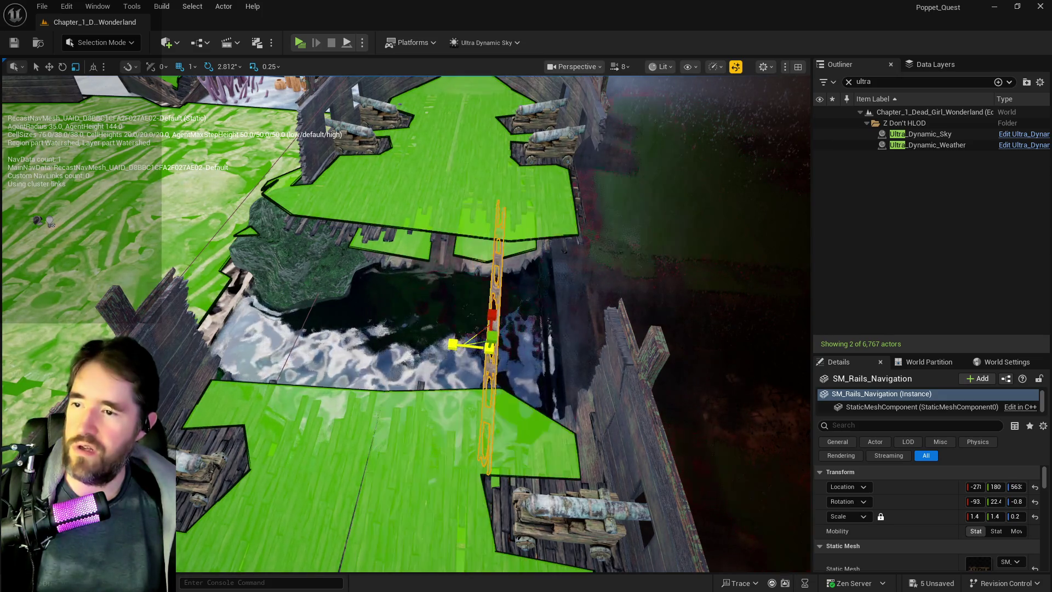
{"action": "left_click_drag", "start_coordinate": [454, 343], "coordinate": [464, 344]}
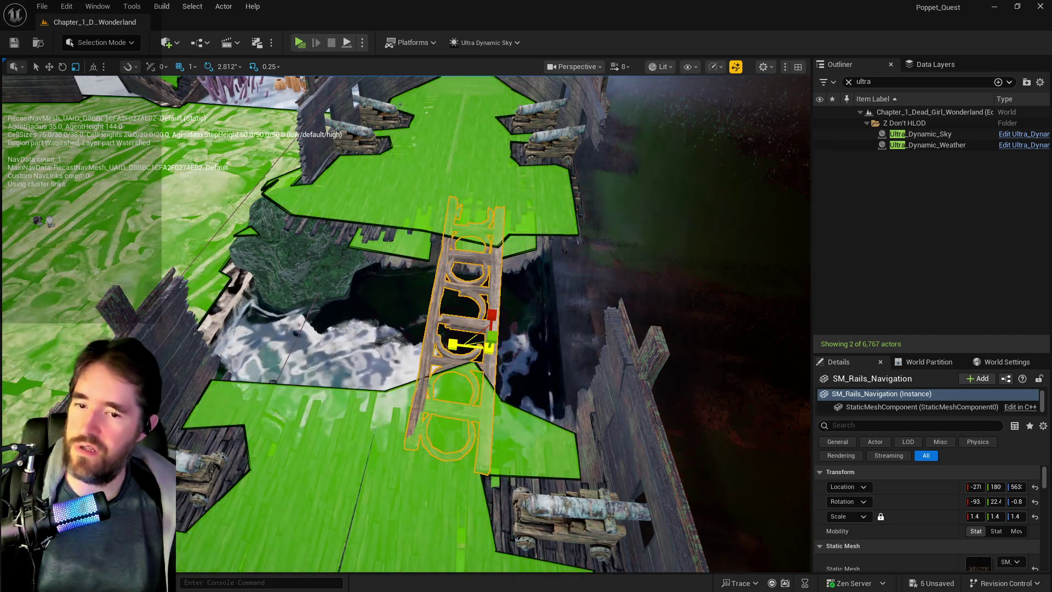
{"action": "key", "text": "ctrl+z"}
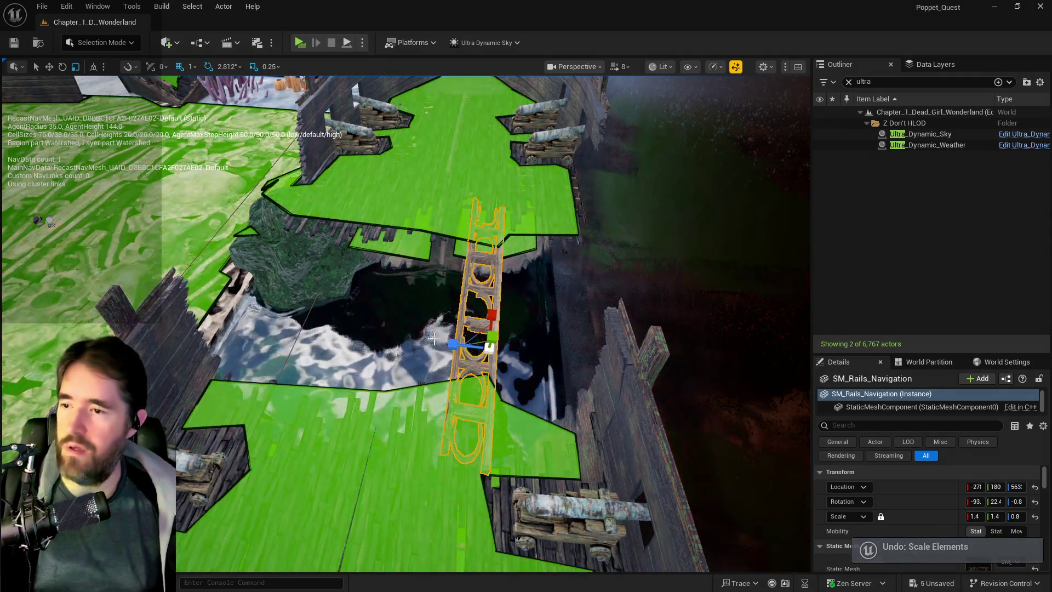
{"action": "key", "text": "ctrl+z"}
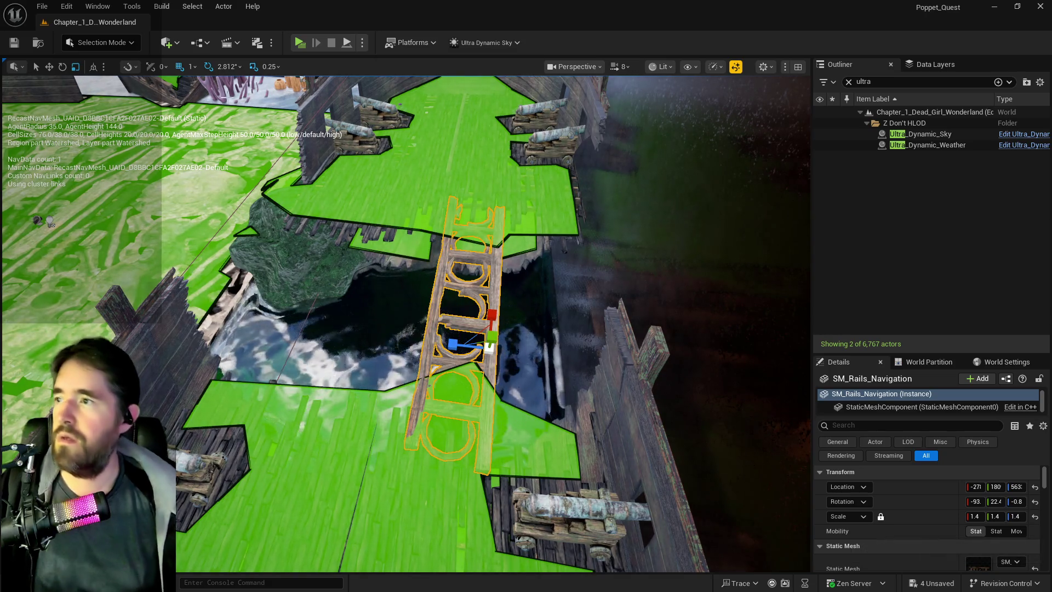
{"action": "left_click", "coordinate": [171, 45]}
{"action": "mouse_move", "coordinate": [190, 219]}
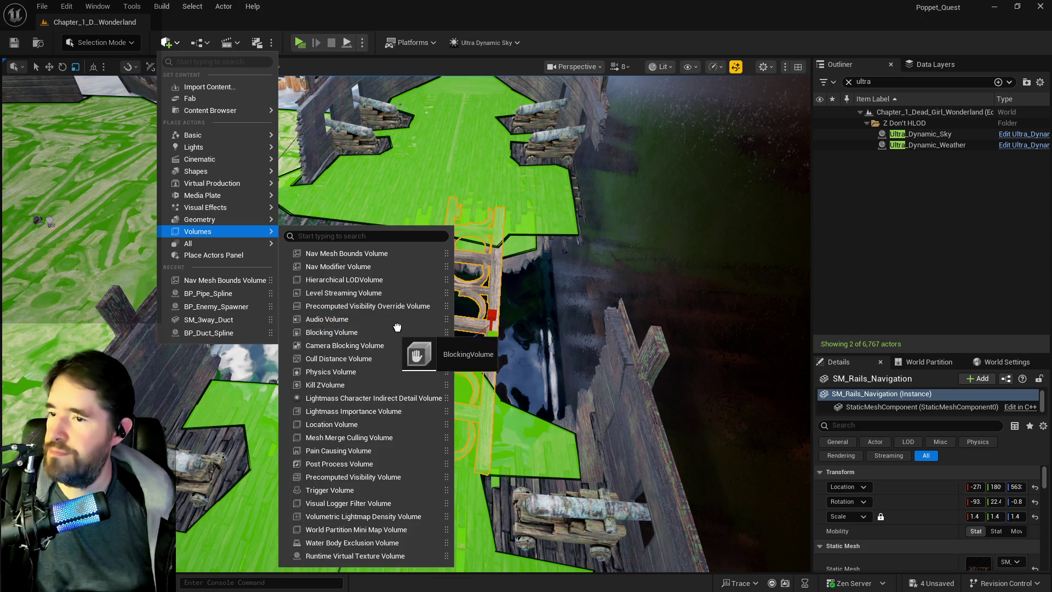
Add and duplicate a Blocking Volume, tilt it to Y 5.62, and position it on the bridge.
{"action": "left_click_drag", "start_coordinate": [390, 327], "coordinate": [461, 311]}
{"action": "key", "text": "ctrl+d"}
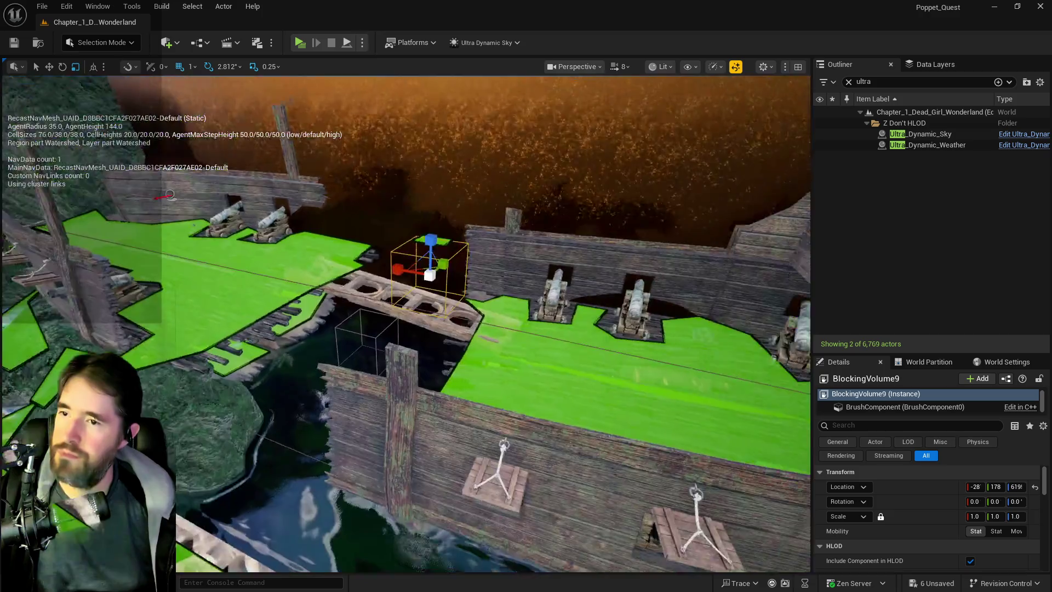
{"action": "left_click_drag", "start_coordinate": [411, 274], "coordinate": [408, 290]}
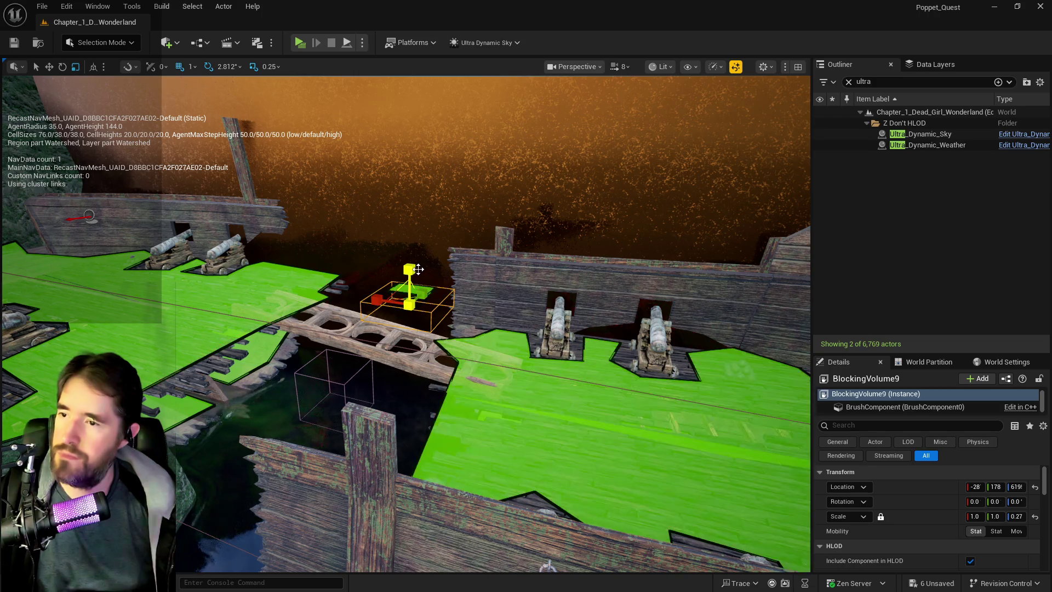
{"action": "left_click_drag", "start_coordinate": [449, 276], "coordinate": [443, 285]}
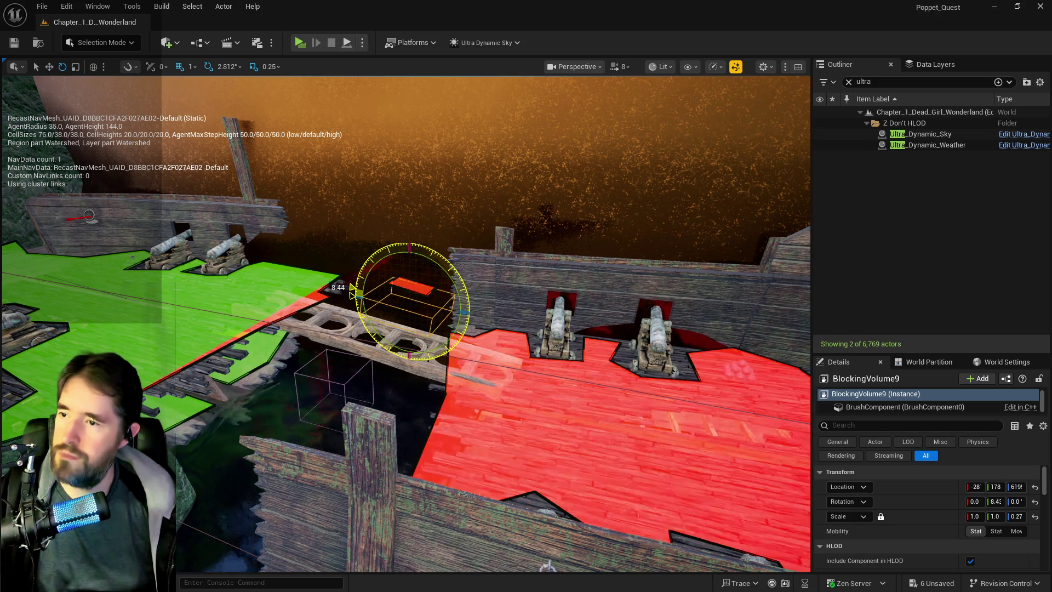
{"action": "key", "text": "w"}
{"action": "scroll", "coordinate": [418, 266], "scroll_direction": "down", "scroll_amount": 3}
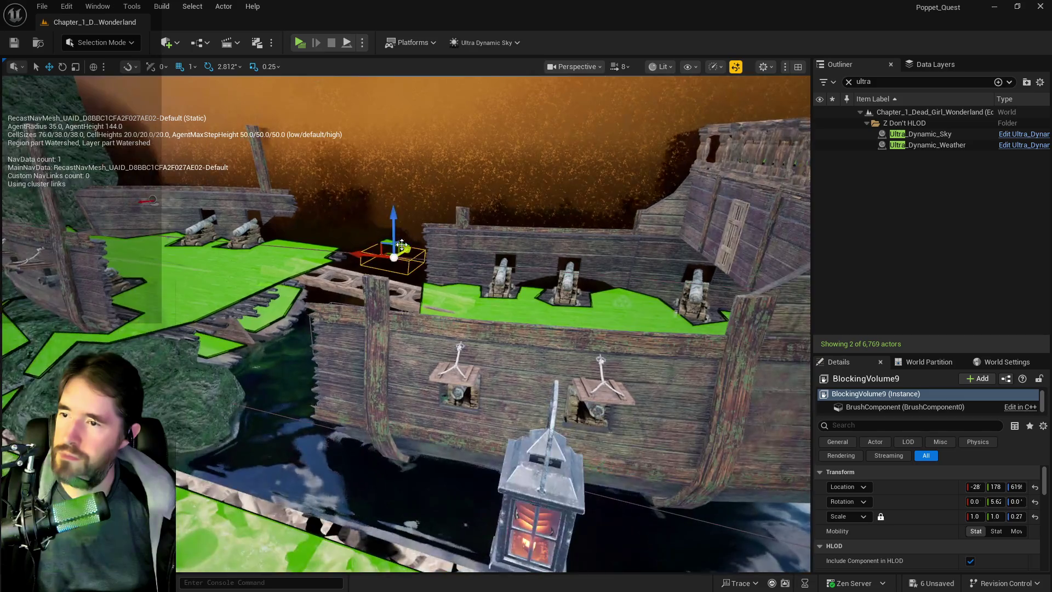
{"action": "left_click_drag", "start_coordinate": [395, 222], "coordinate": [396, 266]}
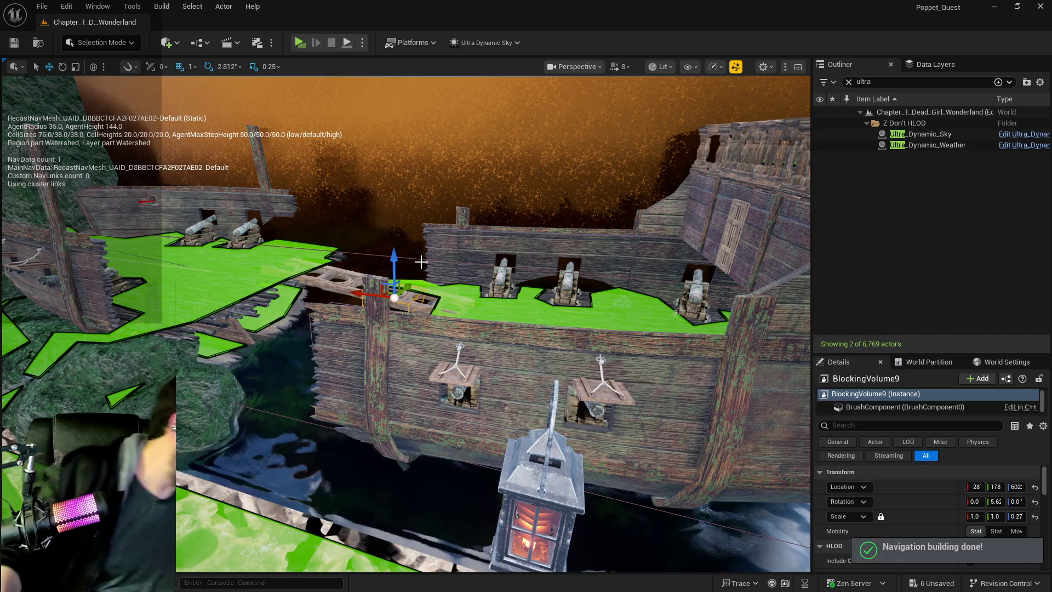
{"action": "left_click_drag", "start_coordinate": [496, 286], "coordinate": [496, 286]}
{"action": "left_click_drag", "start_coordinate": [496, 329], "coordinate": [511, 249]}
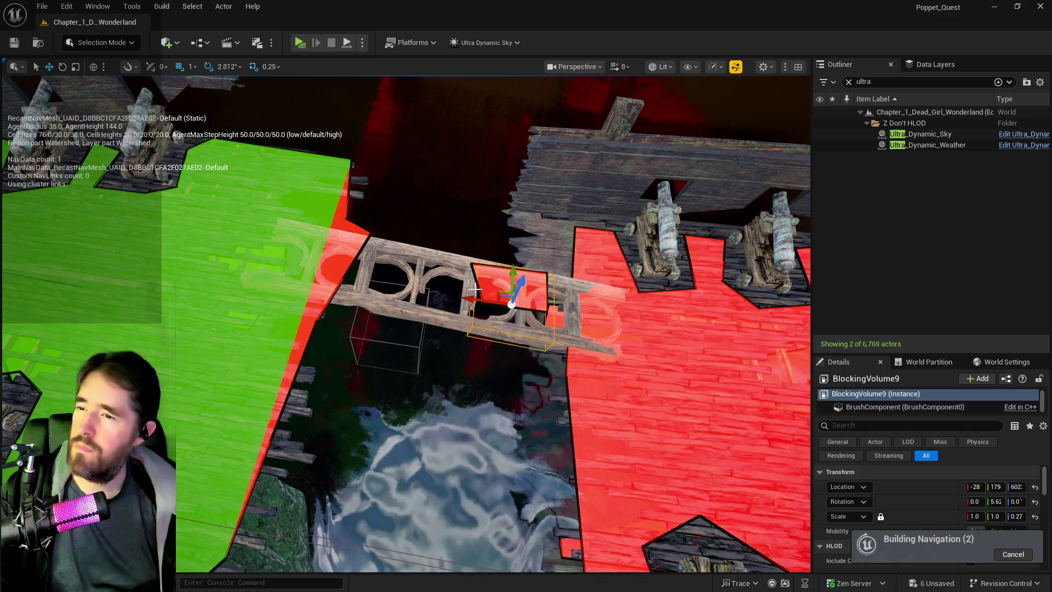
{"action": "left_click_drag", "start_coordinate": [468, 300], "coordinate": [384, 291]}
Stretch the blocking volume over the whole bridge, Y scale 1.25, and raise it slightly.
{"action": "key", "text": "e"}
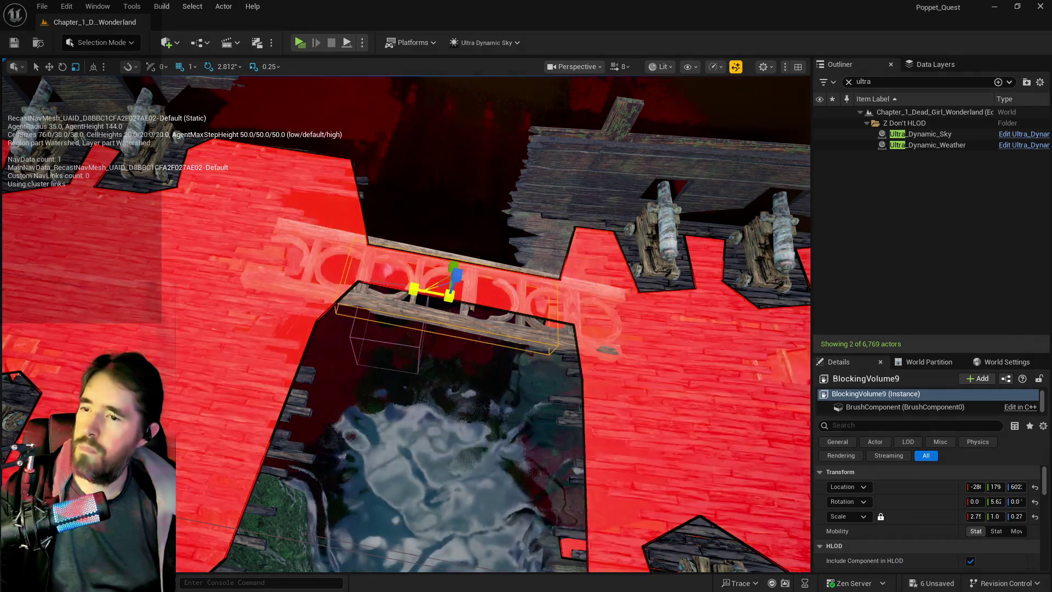
{"action": "left_click_drag", "start_coordinate": [445, 258], "coordinate": [456, 250]}
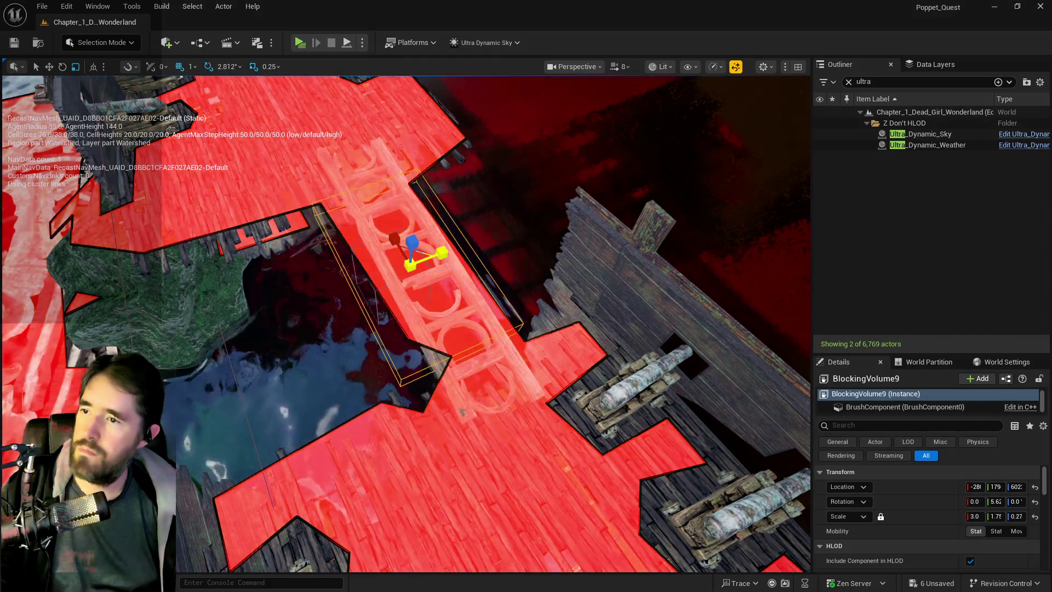
{"action": "mouse_move", "coordinate": [395, 239]}
{"action": "left_mouse_down"}
{"action": "mouse_move", "coordinate": [386, 233]}
{"action": "mouse_move", "coordinate": [400, 236]}
{"action": "left_mouse_up"}
{"action": "left_click_drag", "start_coordinate": [307, 274], "coordinate": [307, 274]}
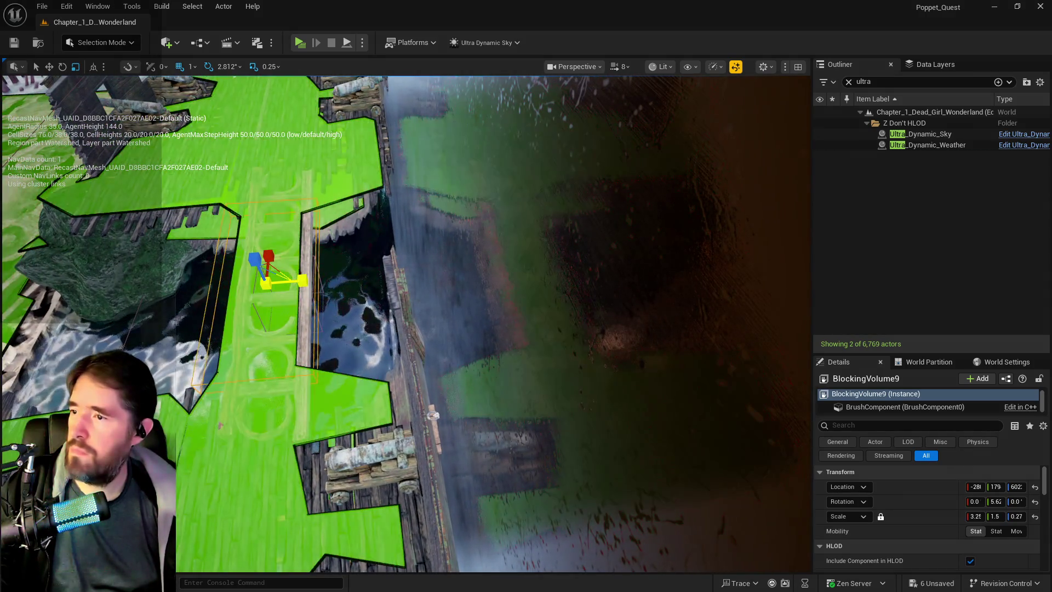
{"action": "left_click_drag", "start_coordinate": [493, 323], "coordinate": [548, 296]}
{"action": "mouse_move", "coordinate": [405, 324]}
{"action": "left_mouse_down"}
{"action": "mouse_move", "coordinate": [438, 299]}
{"action": "mouse_move", "coordinate": [355, 321]}
{"action": "left_mouse_up"}
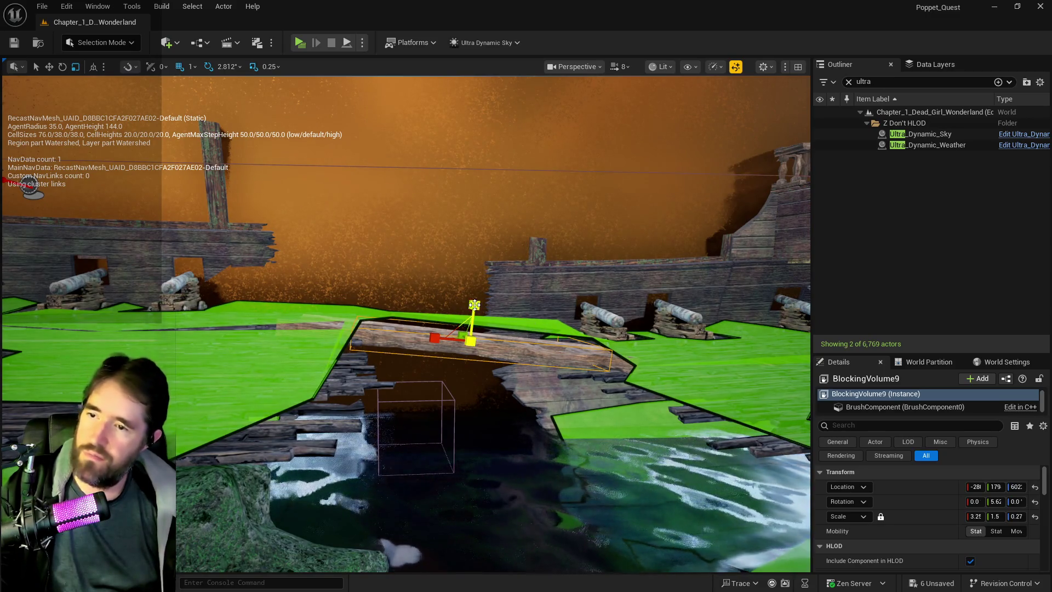
{"action": "left_click_drag", "start_coordinate": [478, 313], "coordinate": [484, 344]}
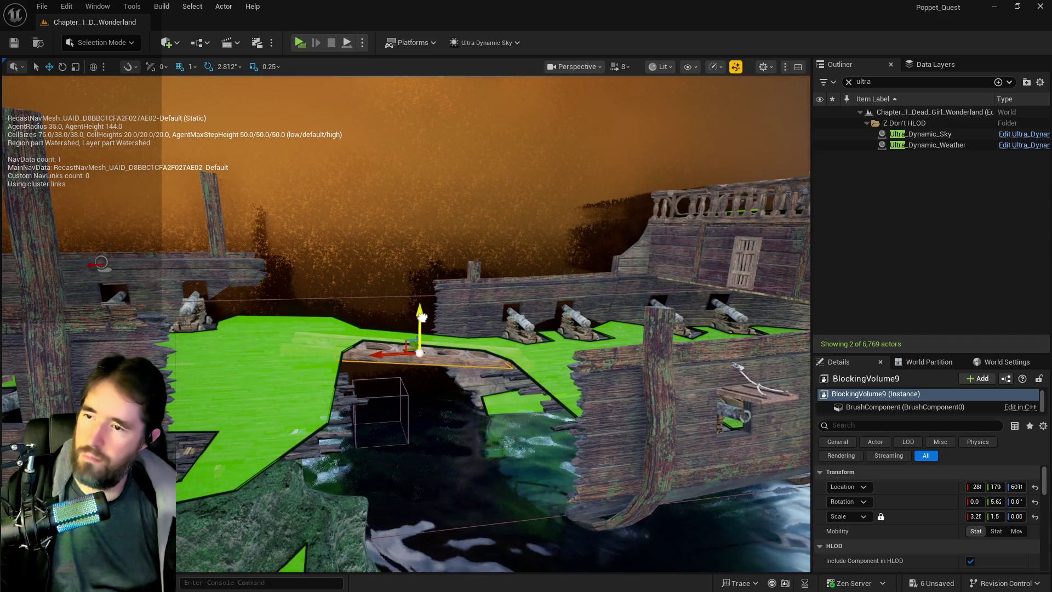
{"action": "mouse_move", "coordinate": [425, 329]}
{"action": "left_mouse_down"}
{"action": "mouse_move", "coordinate": [414, 335]}
{"action": "mouse_move", "coordinate": [481, 279]}
{"action": "mouse_move", "coordinate": [508, 278]}
{"action": "mouse_move", "coordinate": [482, 290]}
{"action": "left_mouse_up"}
{"action": "key", "text": "w"}
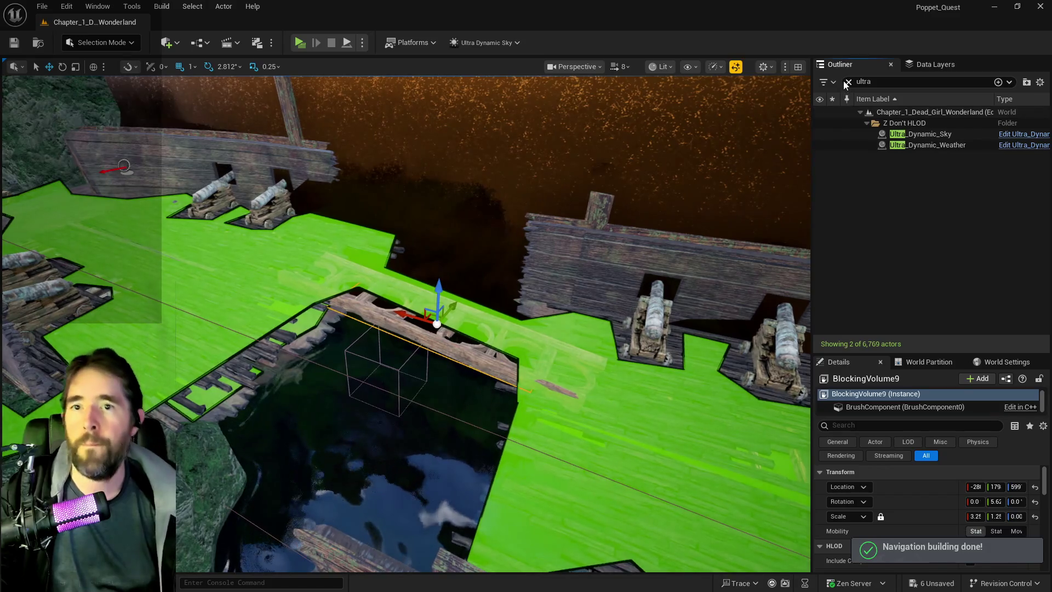
Move the blocking volume into the Sunken Depths folder.
{"action": "left_click", "coordinate": [849, 81]}
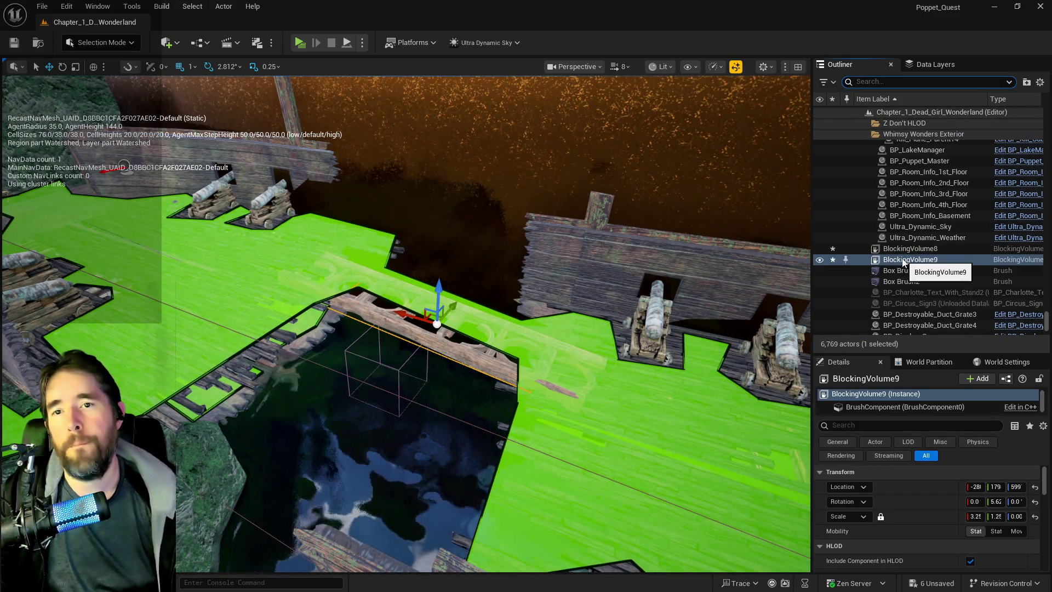
{"action": "right_click", "coordinate": [903, 262]}
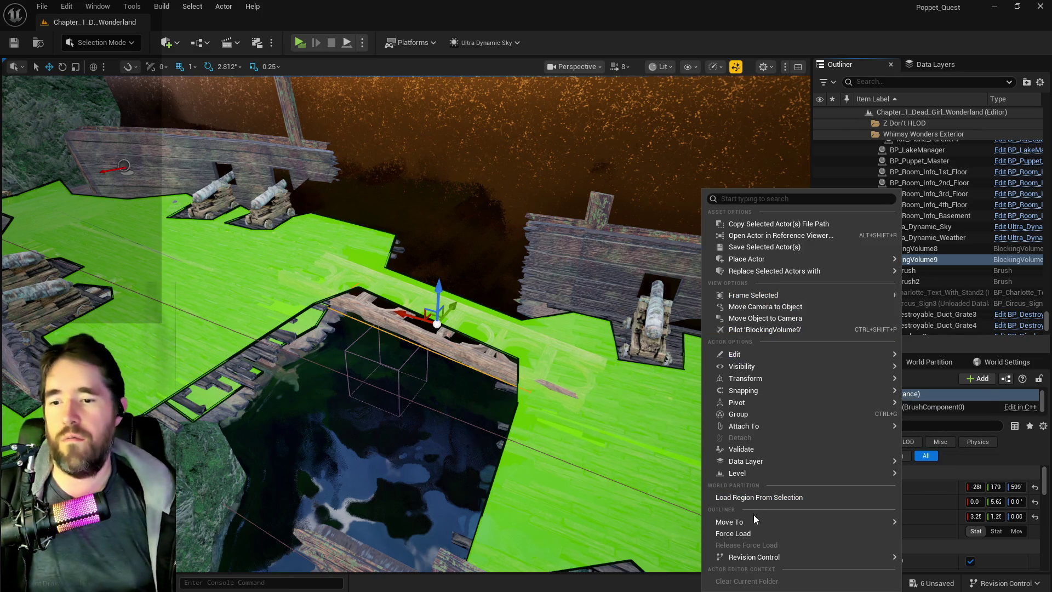
{"action": "mouse_move", "coordinate": [755, 519]}
{"action": "type", "text": "sunk"}
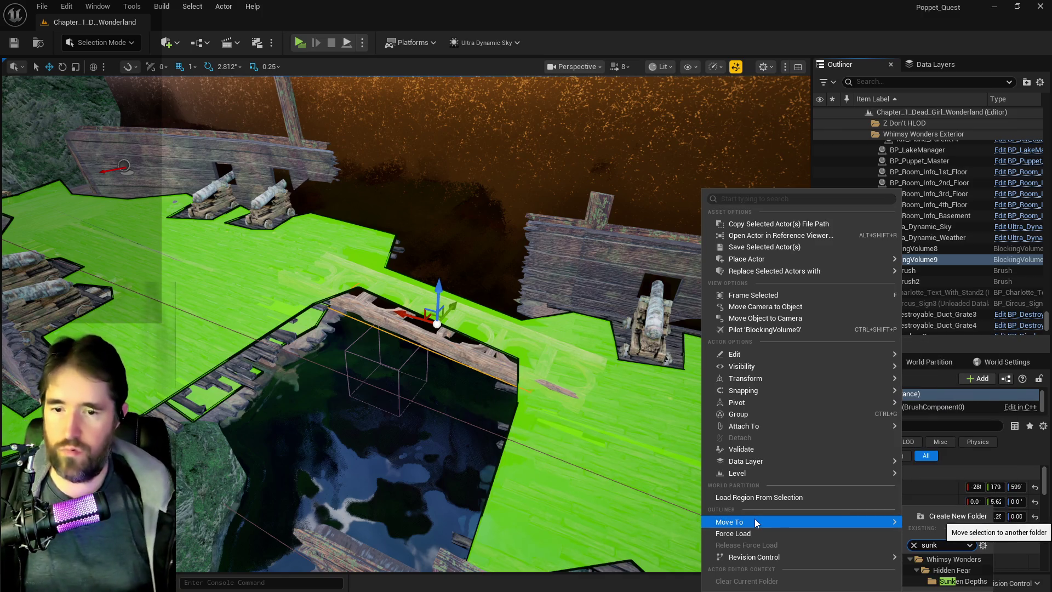
{"action": "left_click", "coordinate": [963, 581]}
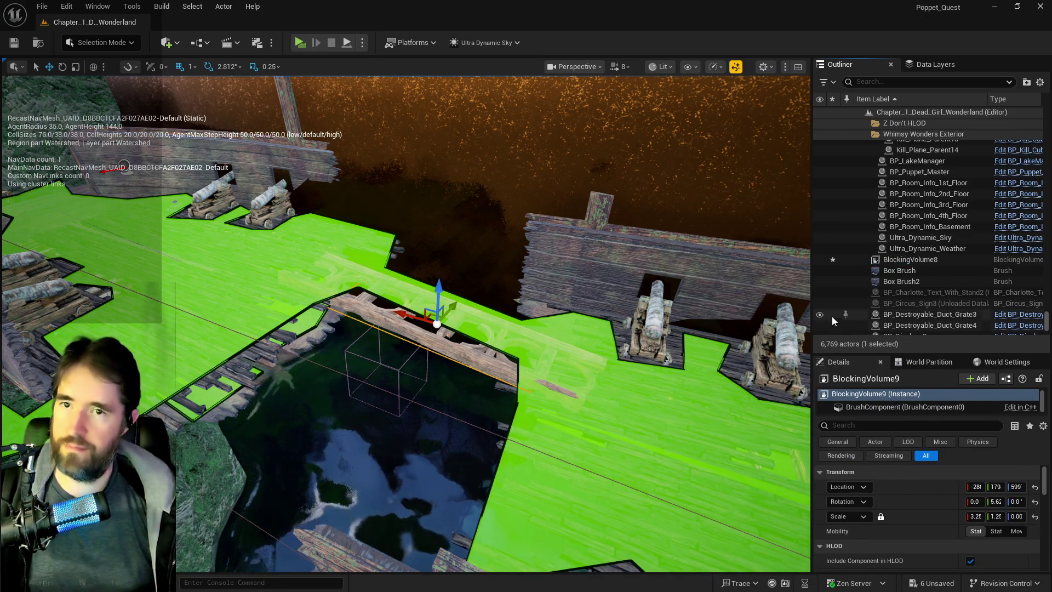
Make DL_C2_The_Sunken_Depths the current data layer and select the two plank bridge pieces.
{"action": "left_click", "coordinate": [913, 69]}
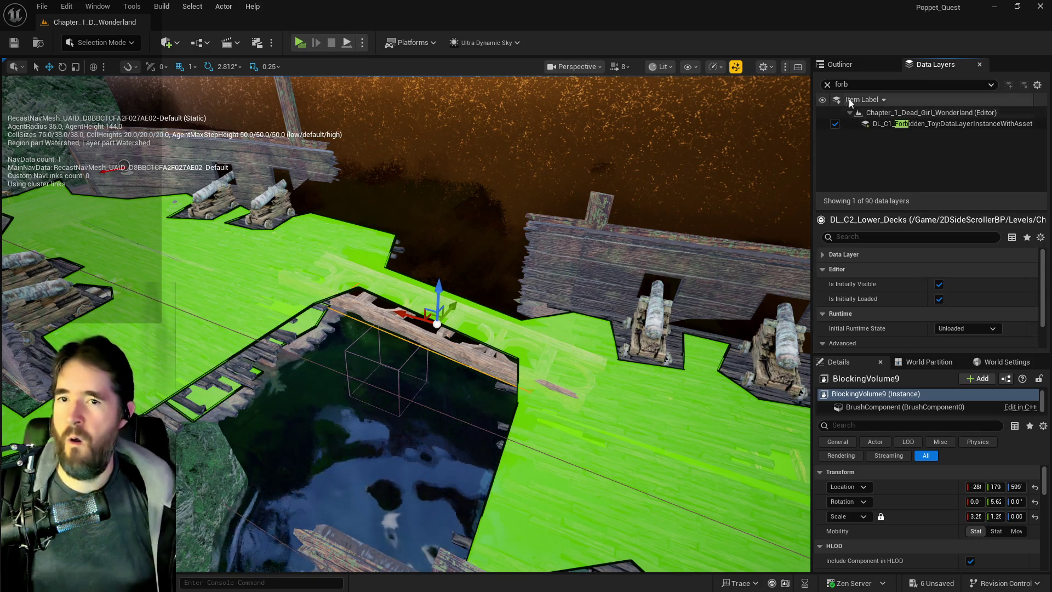
{"action": "scroll", "coordinate": [887, 165], "scroll_direction": "down", "scroll_amount": 5}
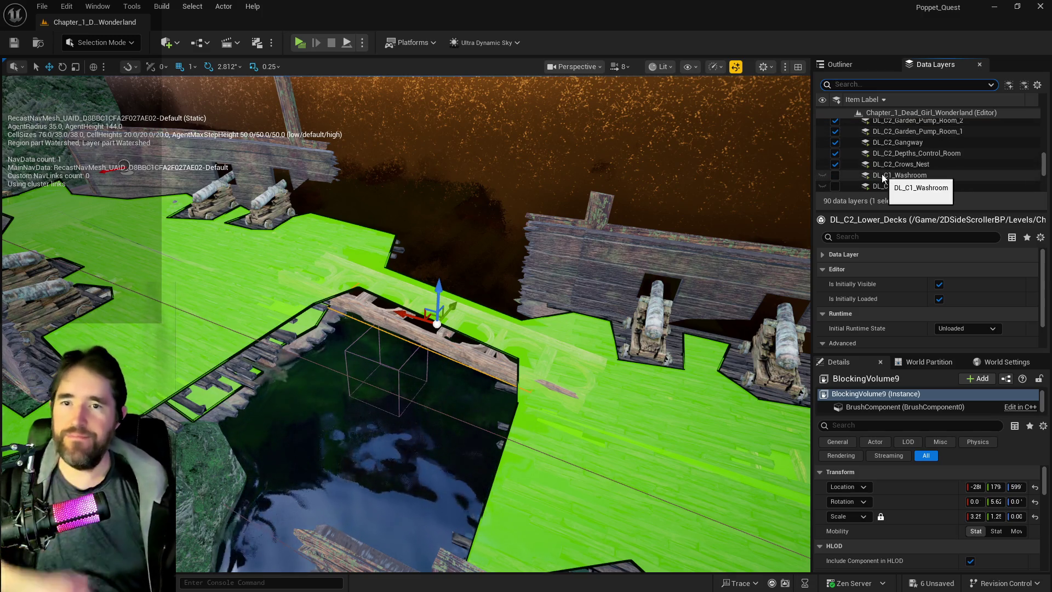
{"action": "scroll", "coordinate": [882, 173], "scroll_direction": "up", "scroll_amount": 5}
{"action": "scroll", "coordinate": [882, 174], "scroll_direction": "up", "scroll_amount": 2}
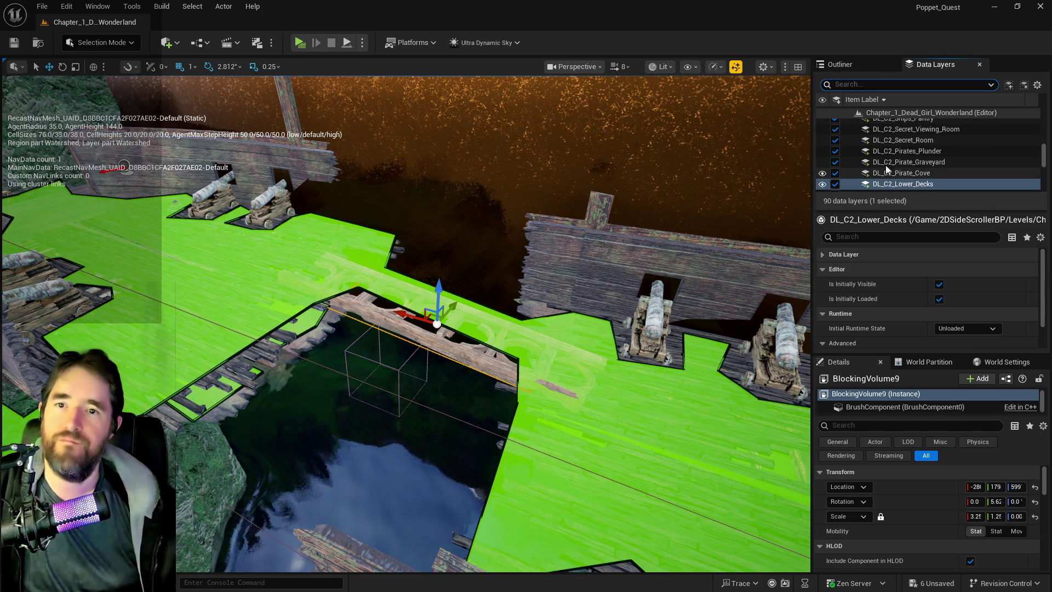
{"action": "scroll", "coordinate": [894, 142], "scroll_direction": "up", "scroll_amount": 1}
{"action": "scroll", "coordinate": [903, 143], "scroll_direction": "up", "scroll_amount": 5}
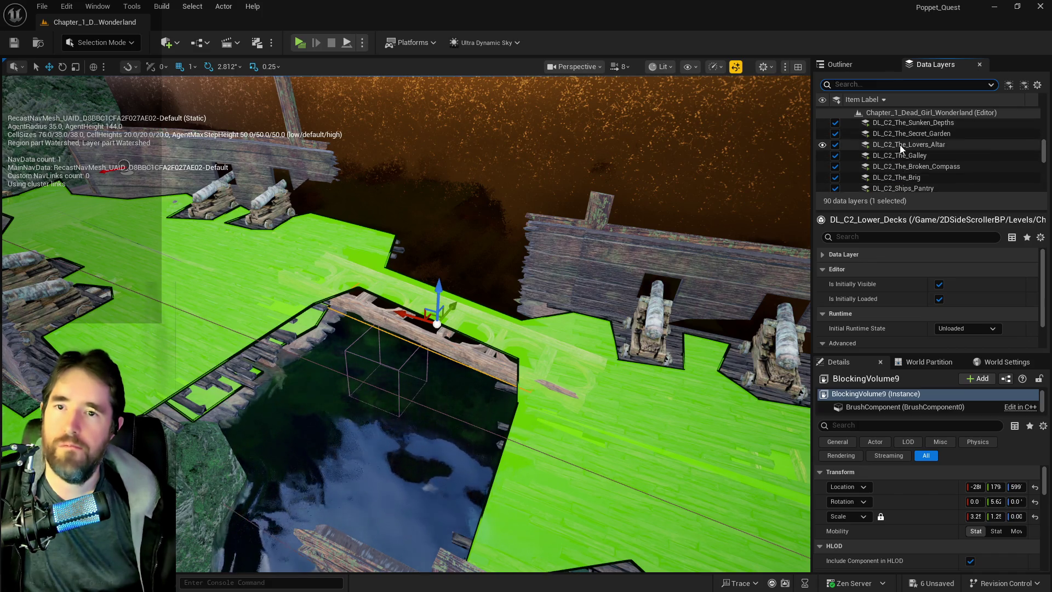
{"action": "left_click", "coordinate": [906, 126]}
{"action": "right_click", "coordinate": [906, 123]}
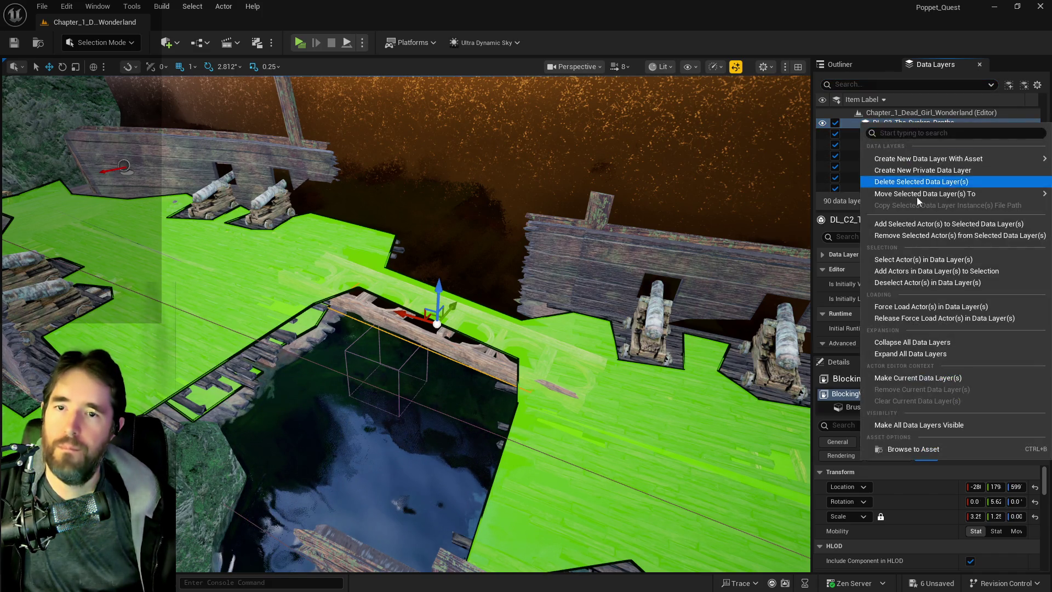
{"action": "left_click", "coordinate": [914, 222]}
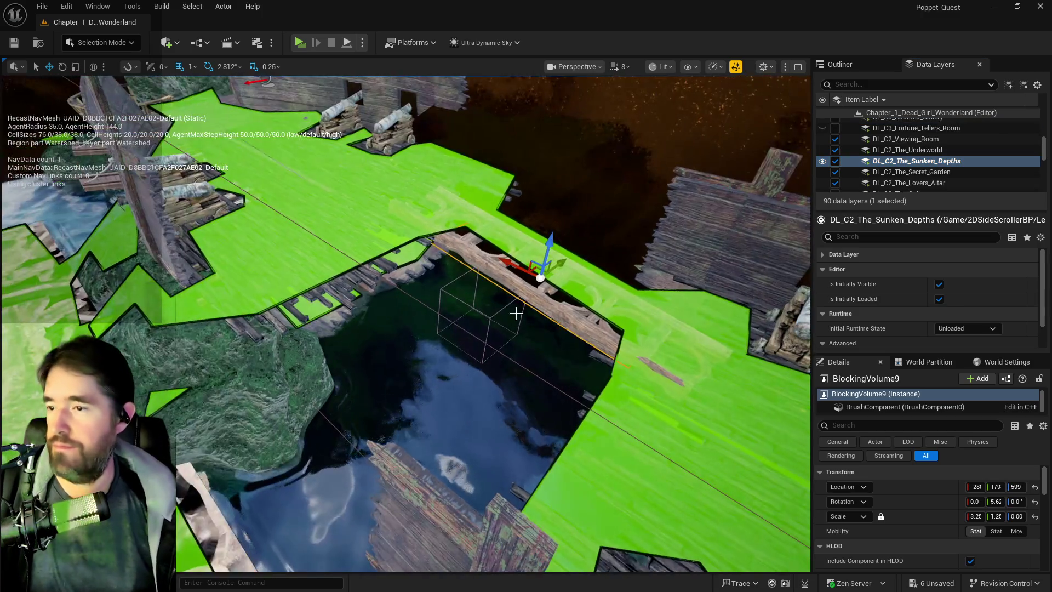
{"action": "left_click", "coordinate": [542, 284], "text": "ctrl"}
Duplicate the plank bridge, rotate the copy, and move it over the water gap.
{"action": "mouse_move", "coordinate": [518, 303]}
{"action": "left_mouse_down"}
{"action": "mouse_move", "coordinate": [504, 303]}
{"action": "mouse_move", "coordinate": [351, 458]}
{"action": "left_mouse_up"}
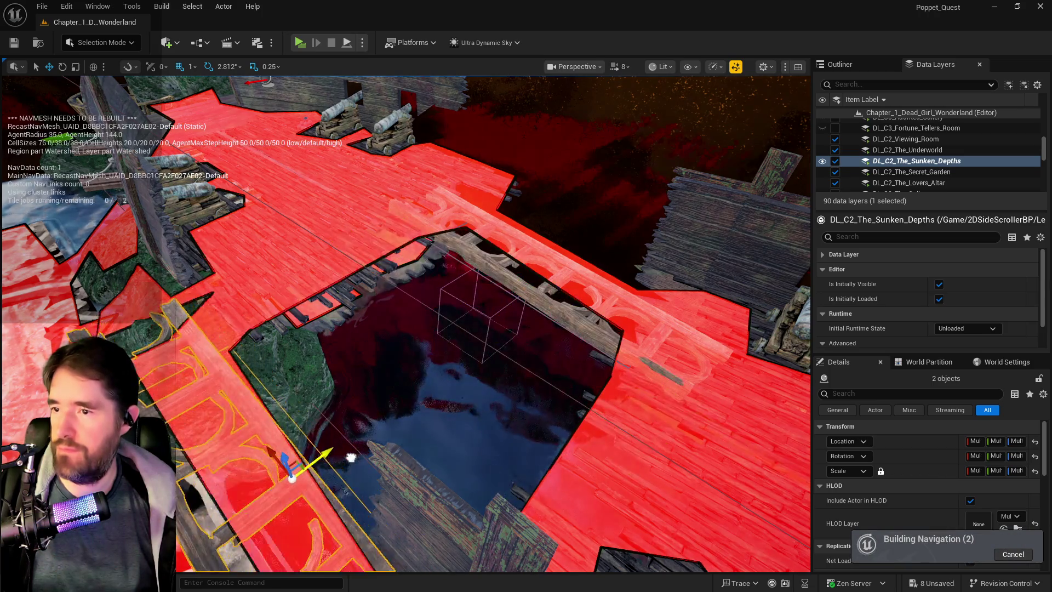
{"action": "key", "text": "f"}
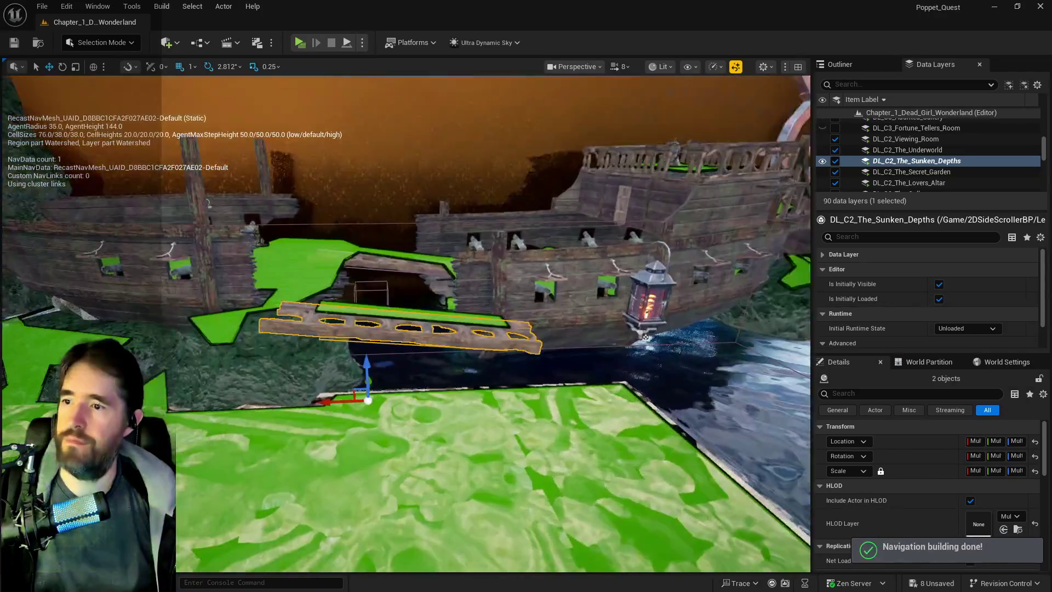
{"action": "key", "text": "e"}
{"action": "mouse_move", "coordinate": [409, 404]}
{"action": "left_mouse_down"}
{"action": "mouse_move", "coordinate": [394, 422]}
{"action": "mouse_move", "coordinate": [419, 383]}
{"action": "mouse_move", "coordinate": [375, 368]}
{"action": "mouse_move", "coordinate": [363, 381]}
{"action": "mouse_move", "coordinate": [366, 343]}
{"action": "mouse_move", "coordinate": [449, 311]}
{"action": "left_mouse_up"}
{"action": "mouse_move", "coordinate": [527, 341]}
{"action": "left_mouse_down"}
{"action": "mouse_move", "coordinate": [588, 351]}
{"action": "mouse_move", "coordinate": [510, 306]}
{"action": "mouse_move", "coordinate": [544, 308]}
{"action": "mouse_move", "coordinate": [550, 324]}
{"action": "left_mouse_up"}
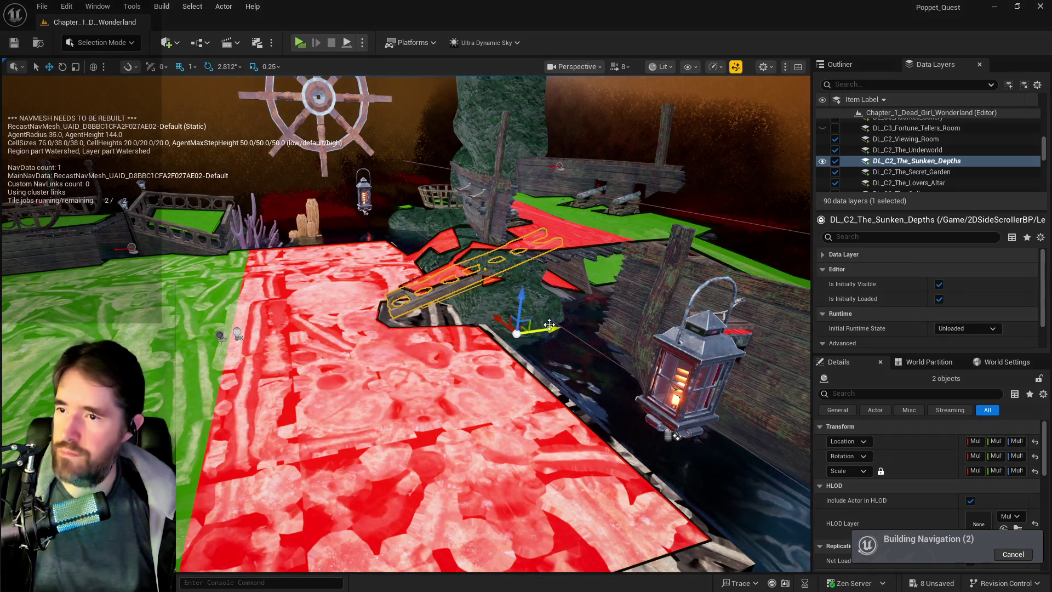
{"action": "key", "text": "e"}
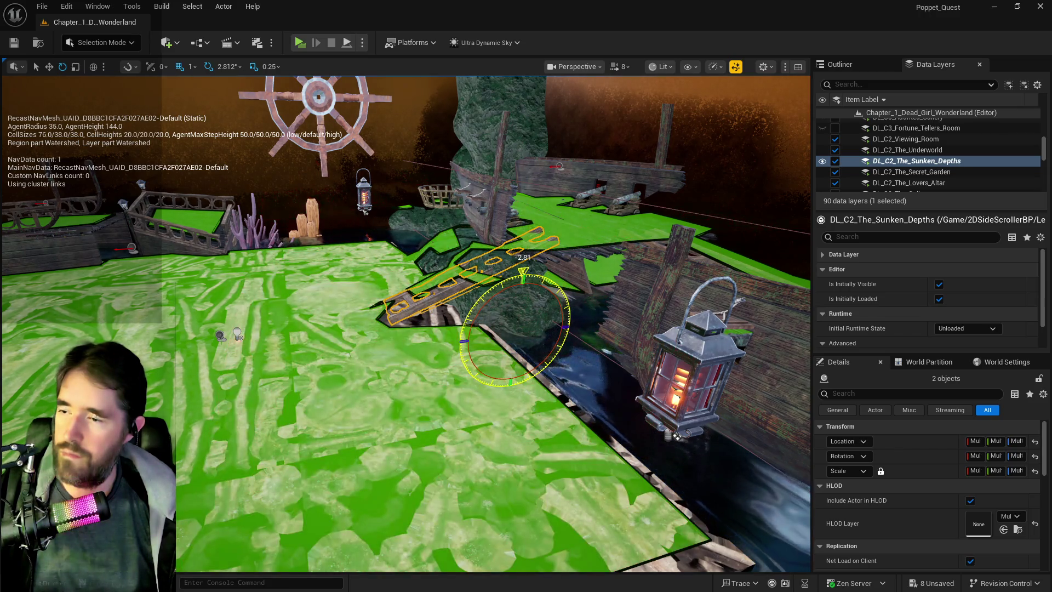
{"action": "key", "text": "f"}
{"action": "left_click_drag", "start_coordinate": [406, 324], "coordinate": [384, 323]}
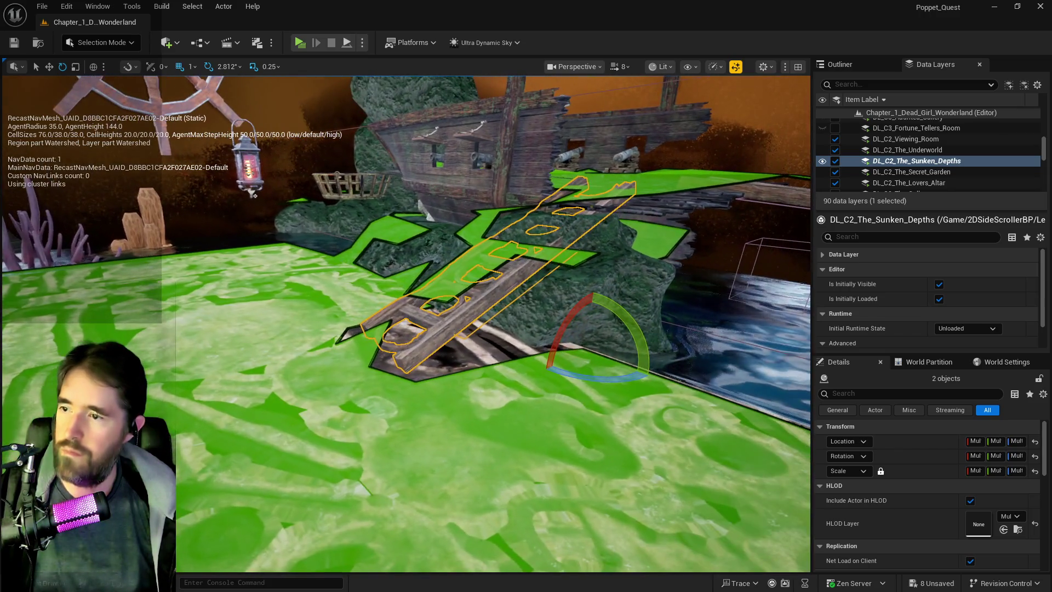
Lengthen BlockingVolume11 along the bridge and nudge SM_Rock17 beside it.
{"action": "left_click", "coordinate": [486, 321]}
{"action": "mouse_move", "coordinate": [487, 321]}
{"action": "left_mouse_down"}
{"action": "mouse_move", "coordinate": [449, 320]}
{"action": "mouse_move", "coordinate": [496, 313]}
{"action": "left_mouse_up"}
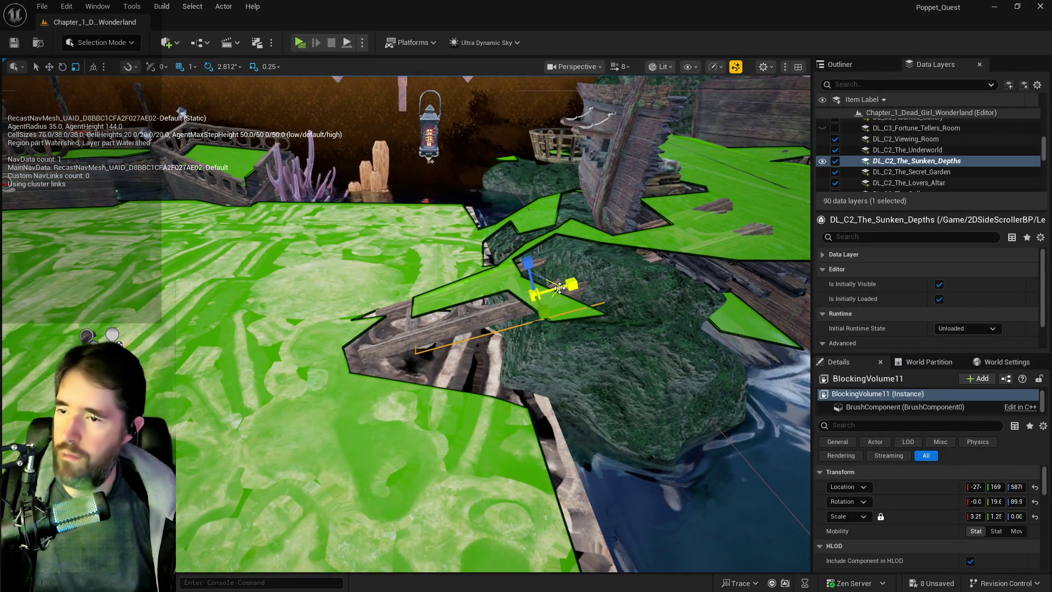
{"action": "mouse_move", "coordinate": [568, 284]}
{"action": "left_mouse_down"}
{"action": "mouse_move", "coordinate": [589, 276]}
{"action": "mouse_move", "coordinate": [580, 322]}
{"action": "mouse_move", "coordinate": [523, 258]}
{"action": "mouse_move", "coordinate": [500, 299]}
{"action": "mouse_move", "coordinate": [468, 314]}
{"action": "mouse_move", "coordinate": [517, 311]}
{"action": "left_mouse_up"}
{"action": "left_click", "coordinate": [525, 255]}
{"action": "left_click_drag", "start_coordinate": [531, 328], "coordinate": [547, 316]}
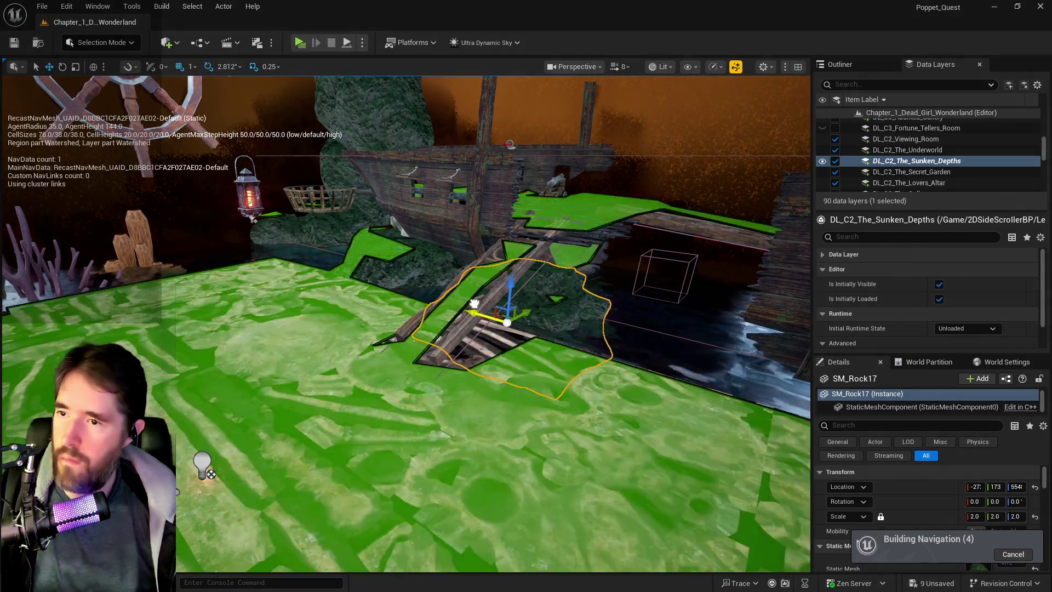
Nudge both bridge pieces up and sideways into line with their blocking volume.
{"action": "scroll", "coordinate": [546, 310], "scroll_direction": "up", "scroll_amount": 2}
{"action": "left_click_drag", "start_coordinate": [405, 323], "coordinate": [444, 308]}
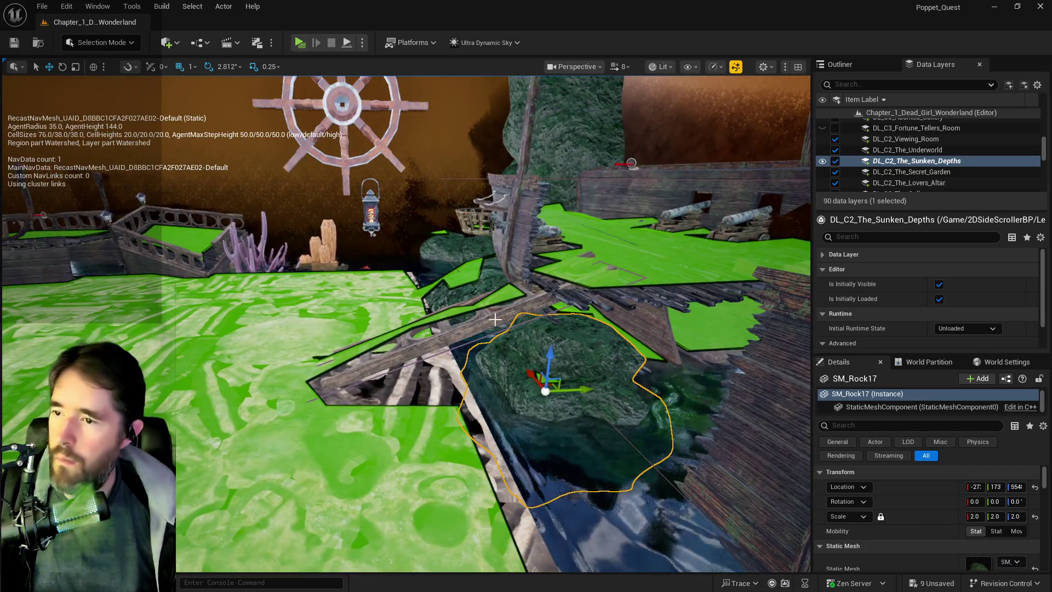
{"action": "left_click", "coordinate": [471, 340], "text": "ctrl"}
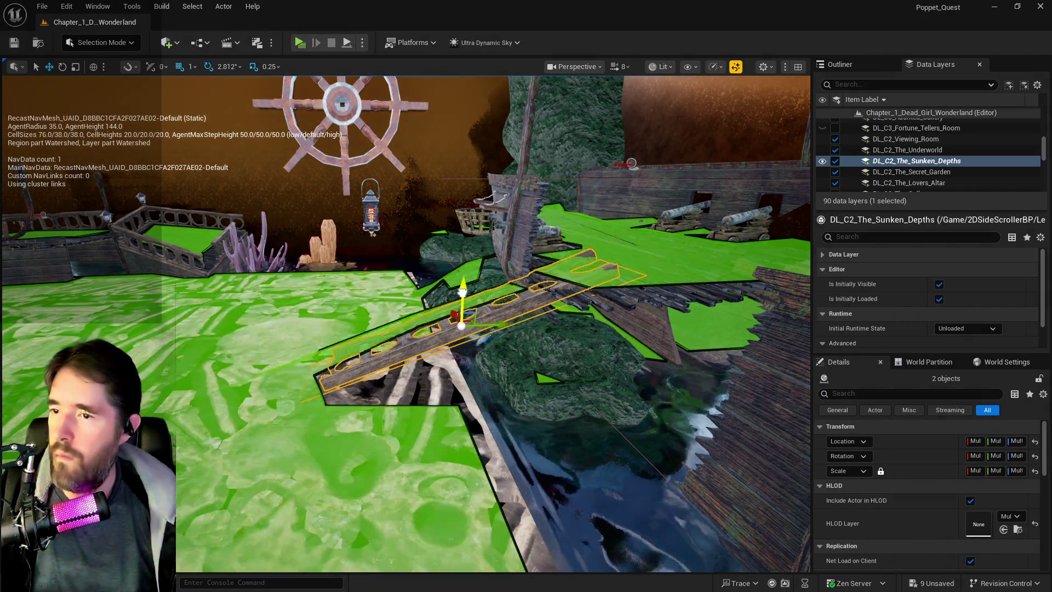
{"action": "left_click_drag", "start_coordinate": [463, 299], "coordinate": [466, 293]}
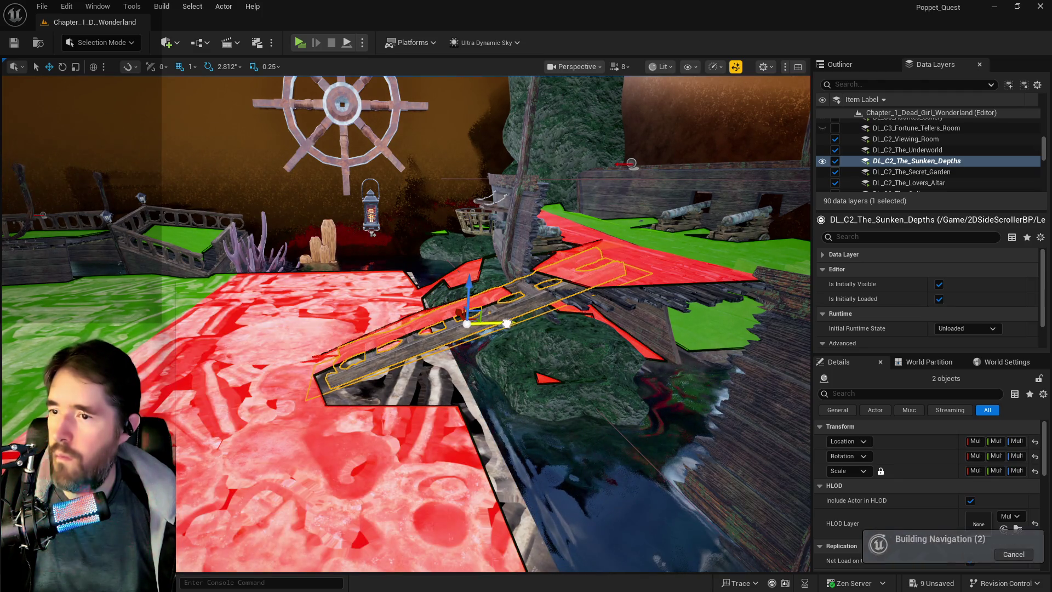
{"action": "mouse_move", "coordinate": [510, 324]}
{"action": "left_mouse_down"}
{"action": "mouse_move", "coordinate": [475, 296]}
{"action": "mouse_move", "coordinate": [496, 298]}
{"action": "left_mouse_up"}
Widen BlockingVolume11 in Y, then move SM_Rock17 and the plank platform right together.
{"action": "left_click", "coordinate": [474, 305]}
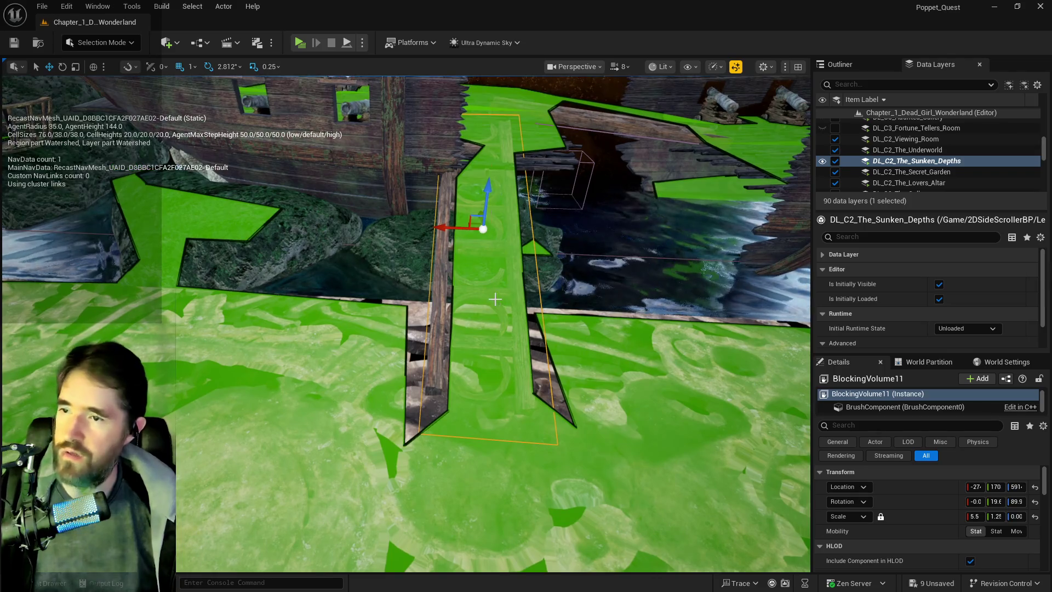
{"action": "key", "text": "r"}
{"action": "mouse_move", "coordinate": [519, 231]}
{"action": "left_mouse_down"}
{"action": "mouse_move", "coordinate": [518, 244]}
{"action": "mouse_move", "coordinate": [535, 184]}
{"action": "mouse_move", "coordinate": [467, 206]}
{"action": "mouse_move", "coordinate": [395, 299]}
{"action": "left_mouse_up"}
{"action": "left_click", "coordinate": [502, 160]}
{"action": "left_click", "coordinate": [383, 311]}
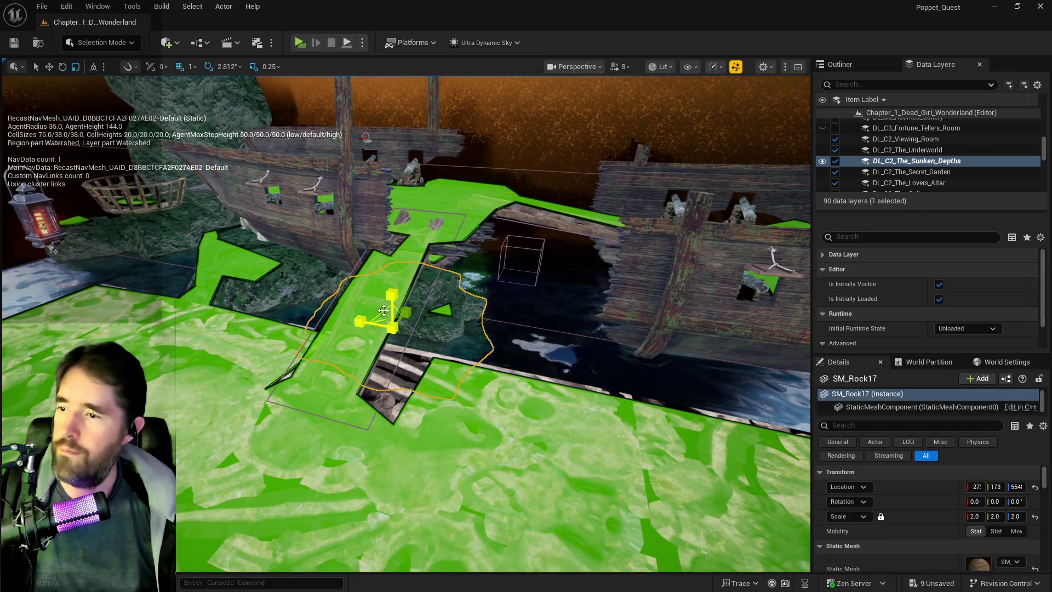
{"action": "left_click", "coordinate": [394, 341], "text": "ctrl"}
{"action": "mouse_move", "coordinate": [369, 288]}
{"action": "left_mouse_down"}
{"action": "mouse_move", "coordinate": [419, 306]}
{"action": "mouse_move", "coordinate": [400, 302]}
{"action": "left_mouse_up"}
Narrow BlockingVolume11 slightly and rotate SM_Rails_Navigation2 toward the far deck.
{"action": "key", "text": "e"}
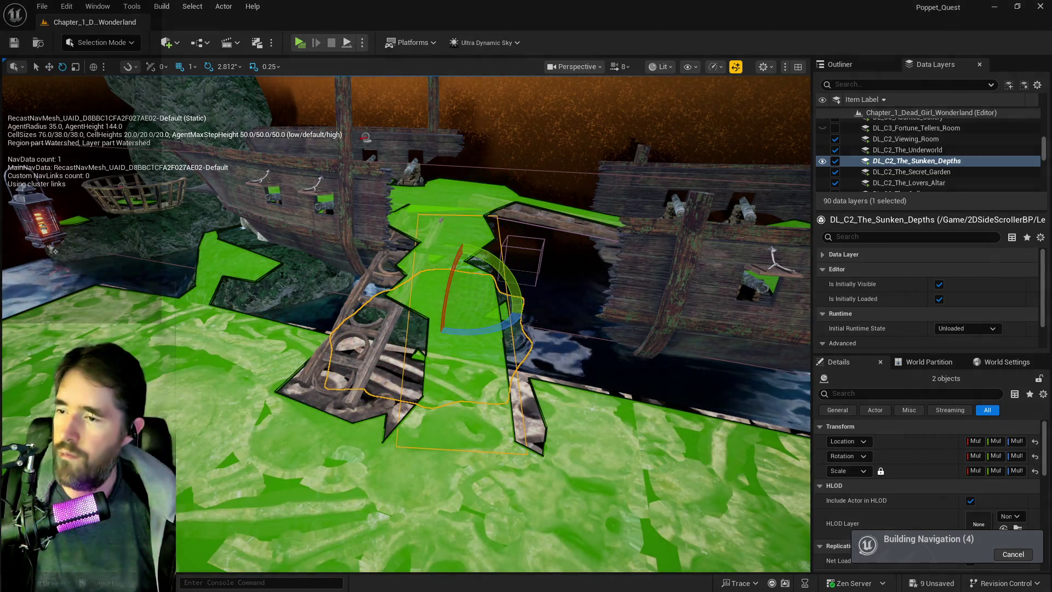
{"action": "left_click", "coordinate": [409, 327]}
{"action": "left_click_drag", "start_coordinate": [493, 305], "coordinate": [494, 305]}
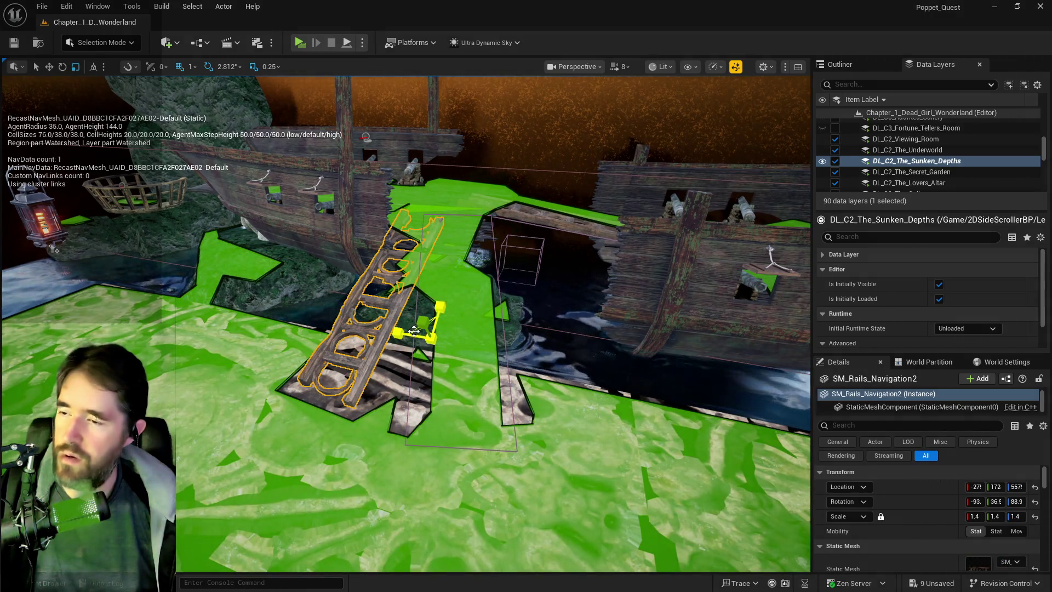
{"action": "mouse_move", "coordinate": [433, 370]}
{"action": "left_mouse_down"}
{"action": "mouse_move", "coordinate": [438, 349]}
{"action": "mouse_move", "coordinate": [461, 354]}
{"action": "mouse_move", "coordinate": [480, 342]}
{"action": "mouse_move", "coordinate": [497, 305]}
{"action": "mouse_move", "coordinate": [492, 446]}
{"action": "left_mouse_up"}
{"action": "key", "text": "r"}
{"action": "key", "text": "w"}
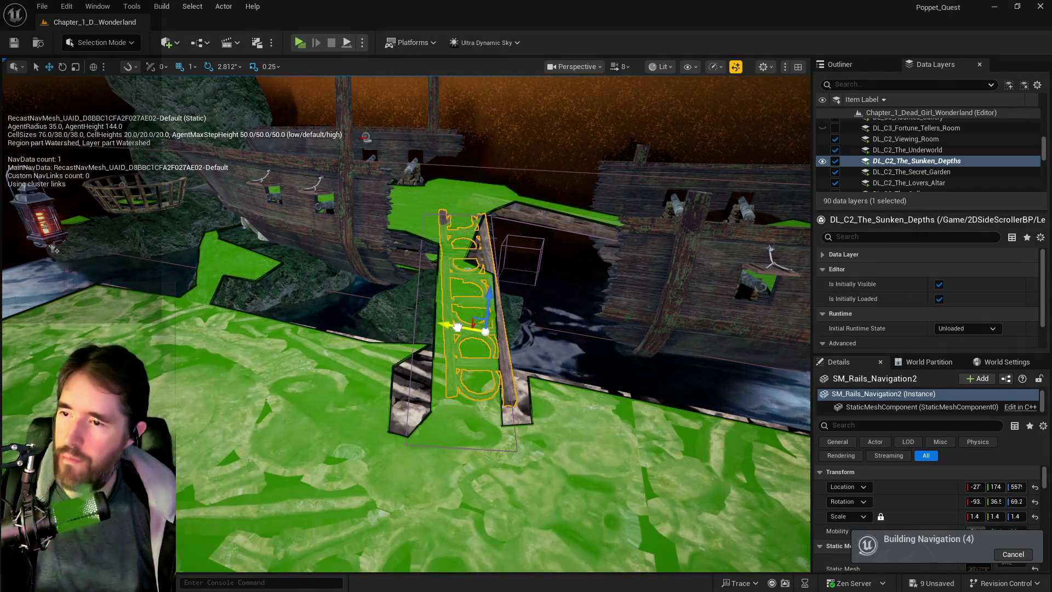
Nudge BlockingVolume11 onto the rails, raise it slightly, then delete the rail bridge mesh.
{"action": "left_click", "coordinate": [514, 450]}
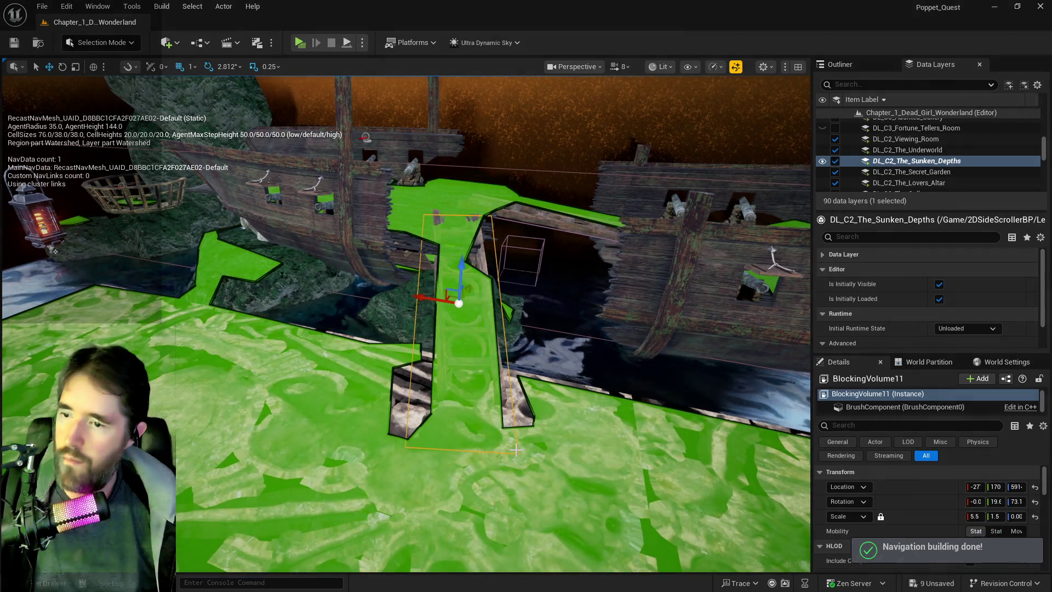
{"action": "left_click_drag", "start_coordinate": [472, 277], "coordinate": [475, 269]}
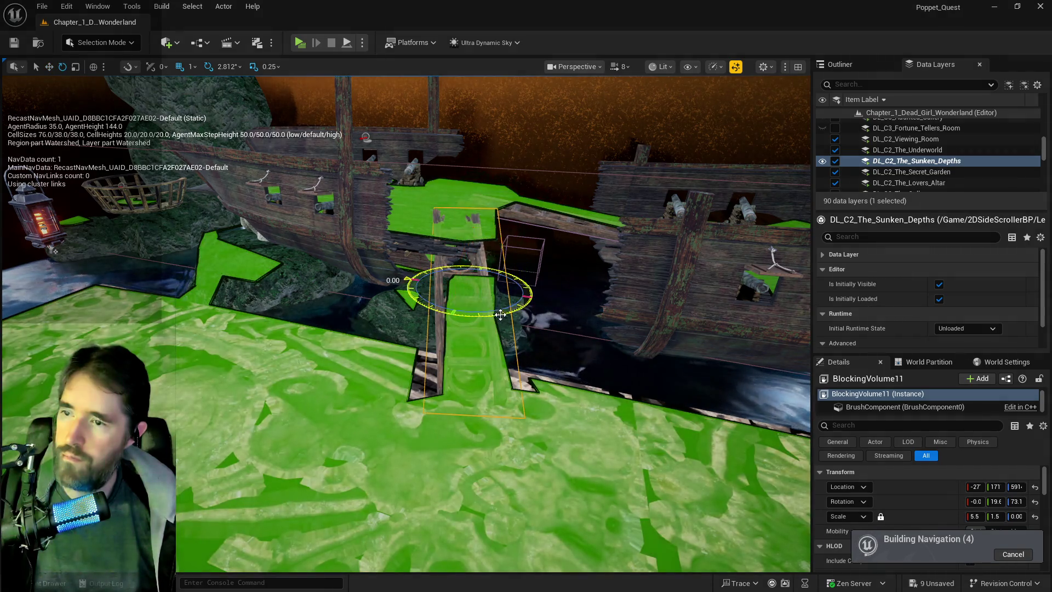
{"action": "mouse_move", "coordinate": [408, 281]}
{"action": "left_mouse_down"}
{"action": "mouse_move", "coordinate": [566, 348]}
{"action": "mouse_move", "coordinate": [556, 378]}
{"action": "left_mouse_up"}
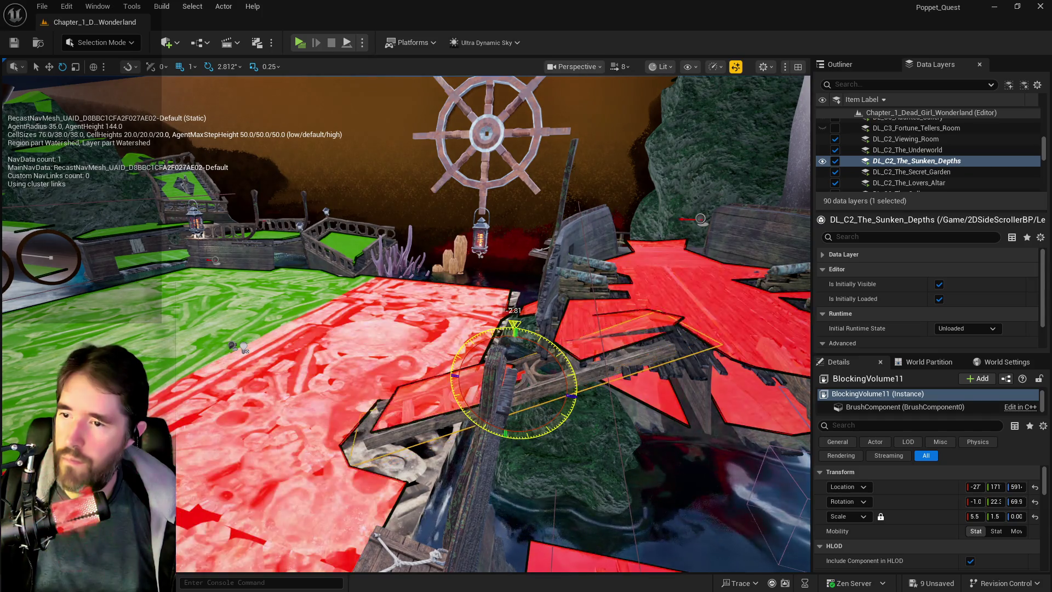
{"action": "left_click_drag", "start_coordinate": [515, 340], "coordinate": [512, 333]}
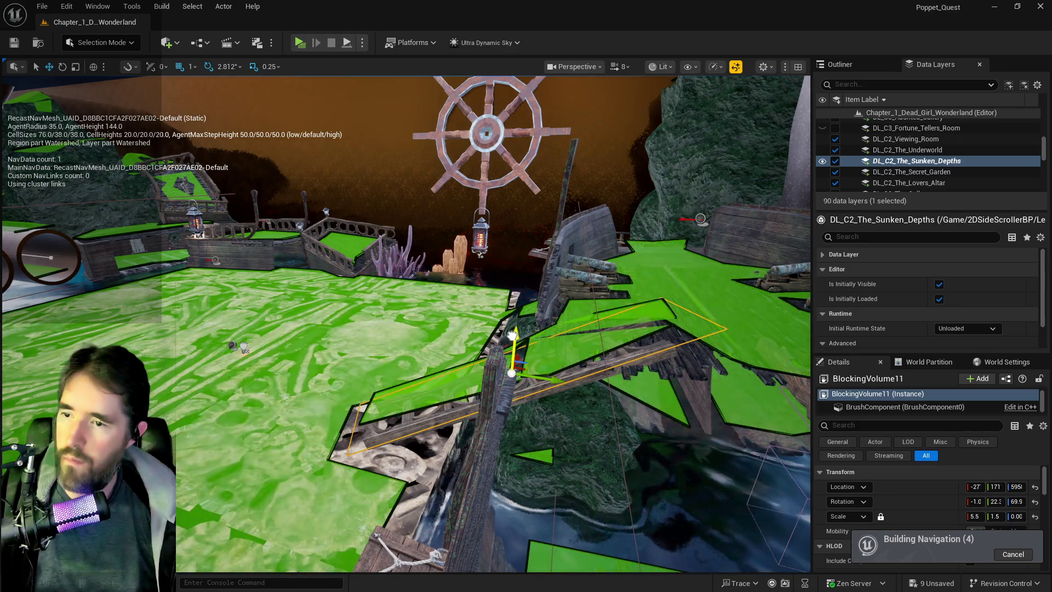
{"action": "left_click_drag", "start_coordinate": [509, 336], "coordinate": [461, 318]}
{"action": "mouse_move", "coordinate": [186, 535]}
{"action": "left_mouse_down"}
{"action": "mouse_move", "coordinate": [687, 379]}
{"action": "mouse_move", "coordinate": [401, 285]}
{"action": "left_mouse_up"}
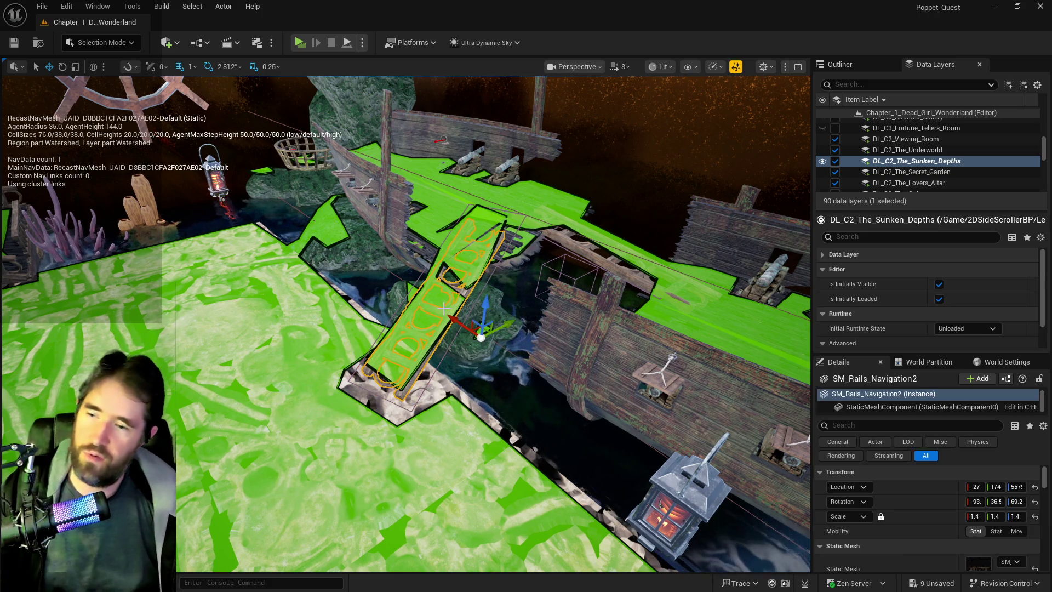
{"action": "key", "text": "Delete"}
Delete the blocking volume over the gap.
{"action": "left_click", "coordinate": [472, 307]}
{"action": "key", "text": "Delete"}
{"action": "left_click_drag", "start_coordinate": [87, 326], "coordinate": [461, 273]}
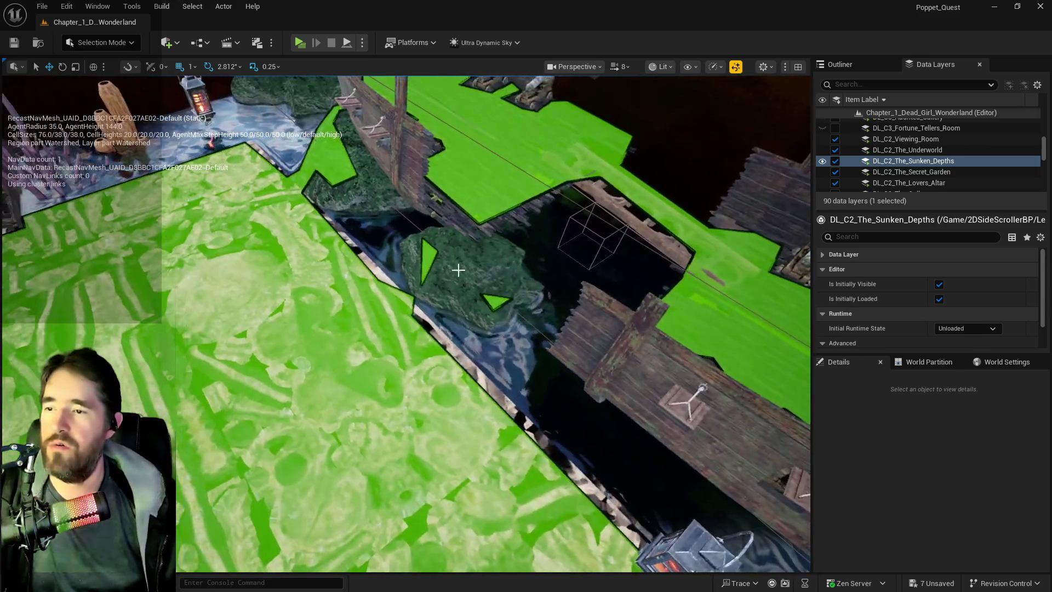
Select and reposition rocks SM_Rock7 and SM_Rock16 around the ship.
{"action": "left_click", "coordinate": [354, 190]}
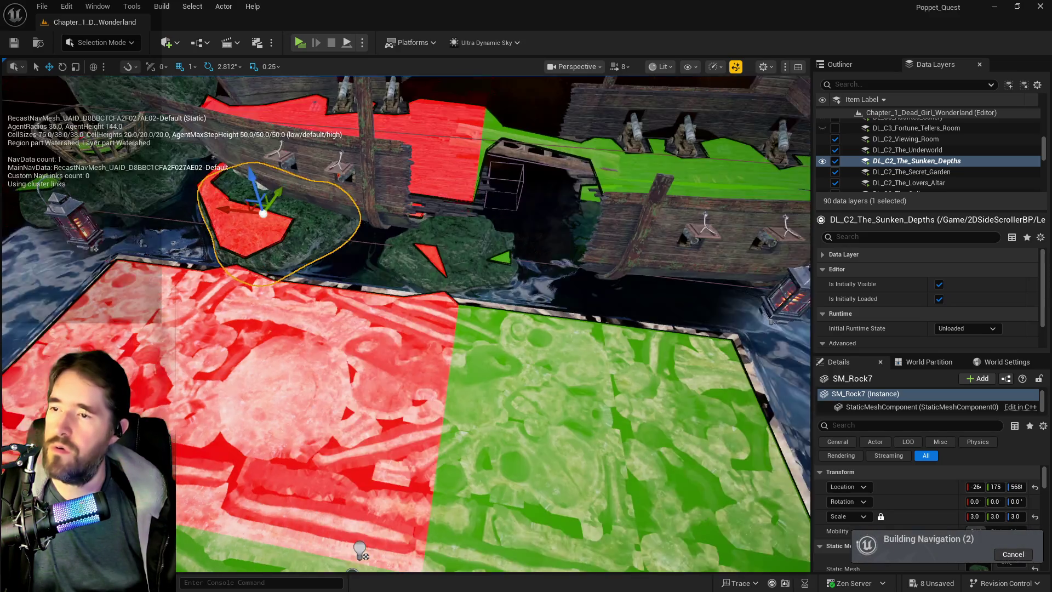
{"action": "key", "text": "f"}
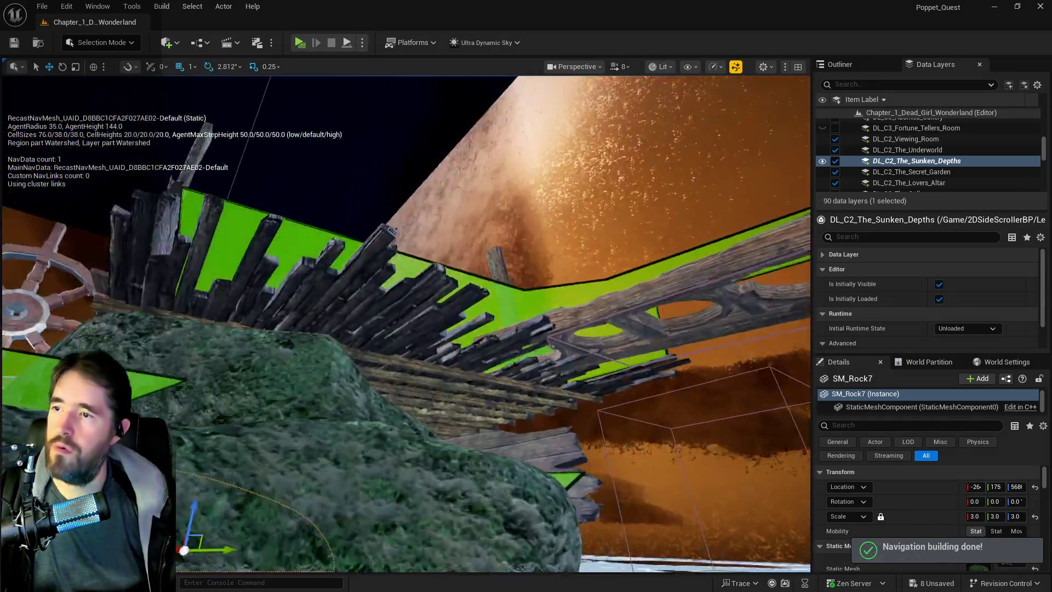
{"action": "mouse_move", "coordinate": [406, 323]}
{"action": "left_mouse_down"}
{"action": "mouse_move", "coordinate": [383, 306]}
{"action": "mouse_move", "coordinate": [384, 339]}
{"action": "mouse_move", "coordinate": [318, 214]}
{"action": "mouse_move", "coordinate": [329, 192]}
{"action": "mouse_move", "coordinate": [307, 200]}
{"action": "left_mouse_up"}
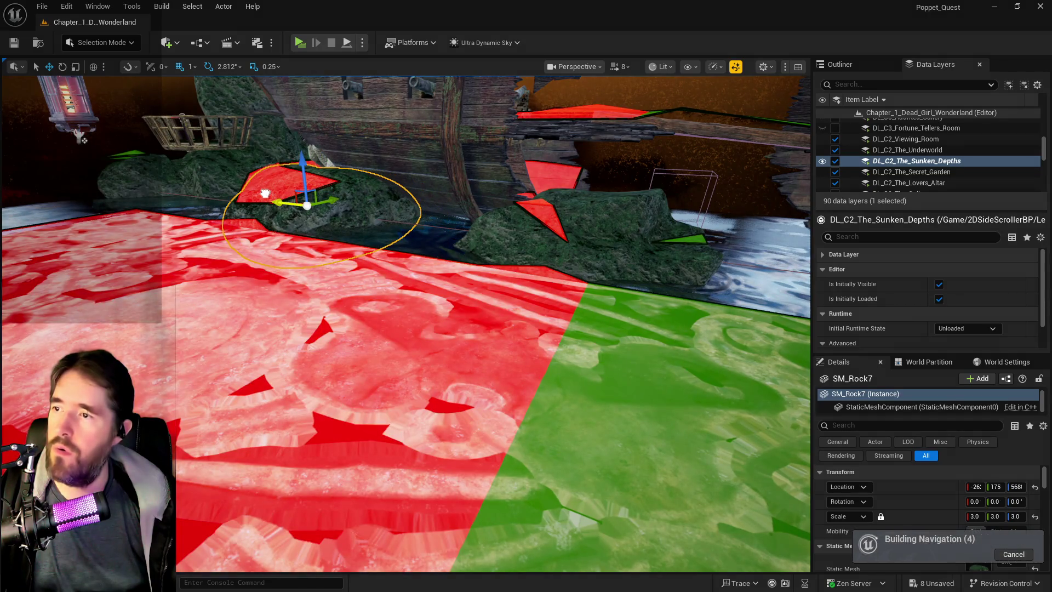
{"action": "left_click_drag", "start_coordinate": [254, 186], "coordinate": [400, 233]}
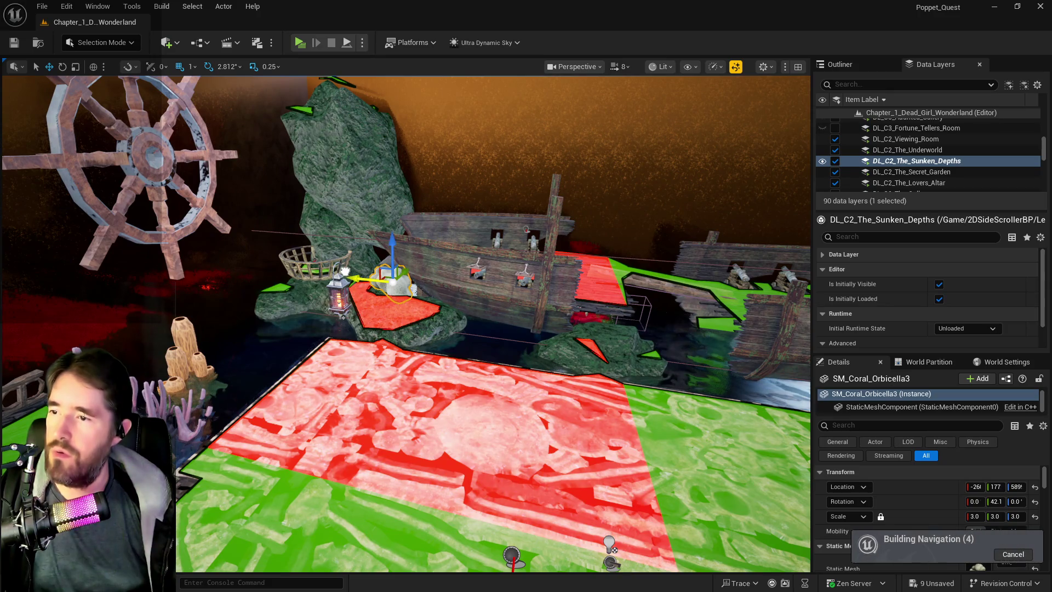
{"action": "left_click", "coordinate": [372, 187]}
{"action": "mouse_move", "coordinate": [371, 187]}
{"action": "left_mouse_down"}
{"action": "mouse_move", "coordinate": [631, 206]}
{"action": "mouse_move", "coordinate": [554, 233]}
{"action": "mouse_move", "coordinate": [448, 235]}
{"action": "left_mouse_up"}
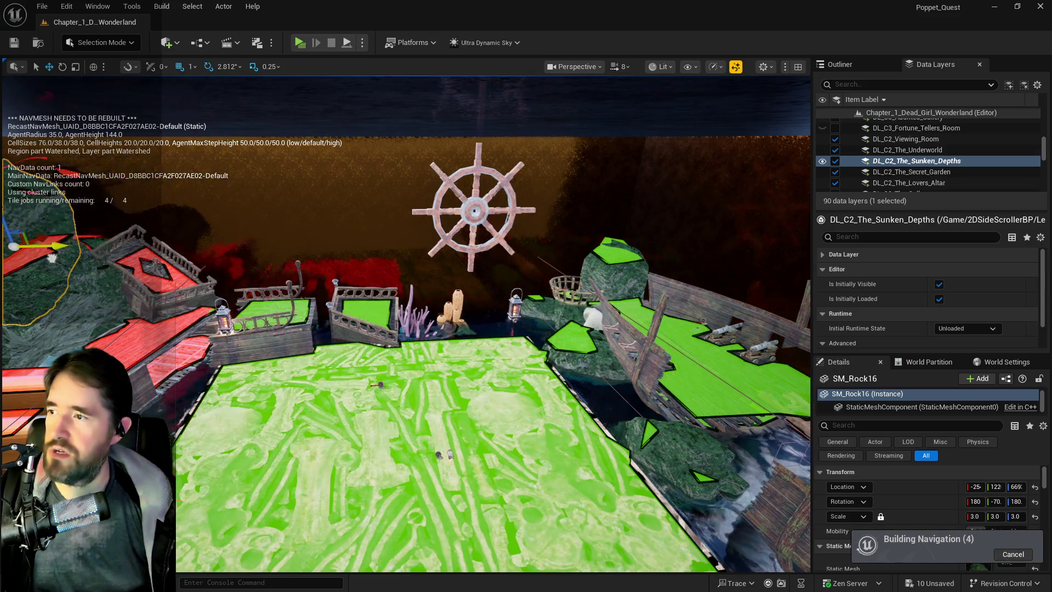
{"action": "mouse_move", "coordinate": [66, 256]}
{"action": "left_mouse_down"}
{"action": "mouse_move", "coordinate": [93, 225]}
{"action": "mouse_move", "coordinate": [88, 235]}
{"action": "mouse_move", "coordinate": [175, 217]}
{"action": "left_mouse_up"}
Move SM_Rock04 away from the deck, then delete it.
{"action": "key", "text": "Escape"}
{"action": "left_click", "coordinate": [175, 217]}
{"action": "key", "text": "f"}
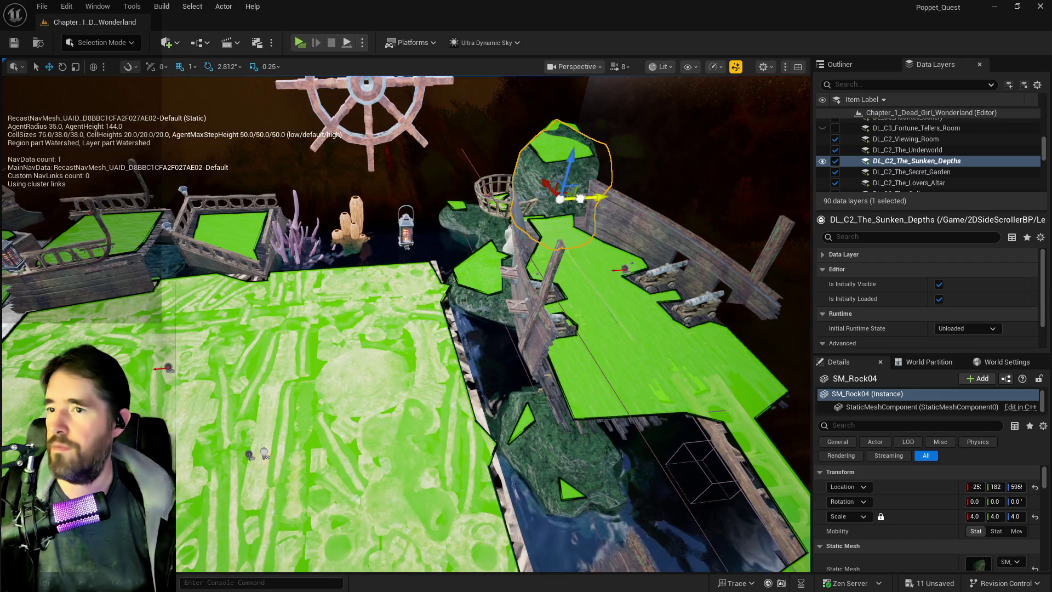
{"action": "left_click_drag", "start_coordinate": [455, 215], "coordinate": [270, 223]}
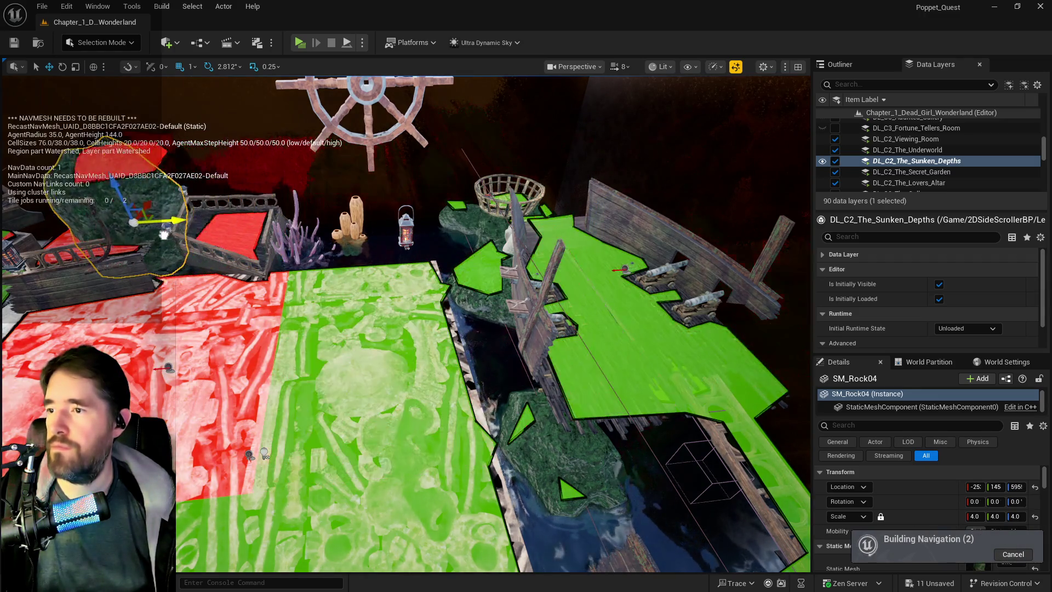
{"action": "mouse_move", "coordinate": [374, 233]}
{"action": "left_mouse_down"}
{"action": "mouse_move", "coordinate": [321, 236]}
{"action": "mouse_move", "coordinate": [271, 220]}
{"action": "mouse_move", "coordinate": [385, 242]}
{"action": "mouse_move", "coordinate": [417, 236]}
{"action": "mouse_move", "coordinate": [323, 249]}
{"action": "mouse_move", "coordinate": [437, 327]}
{"action": "left_mouse_up"}
{"action": "key", "text": "Delete"}
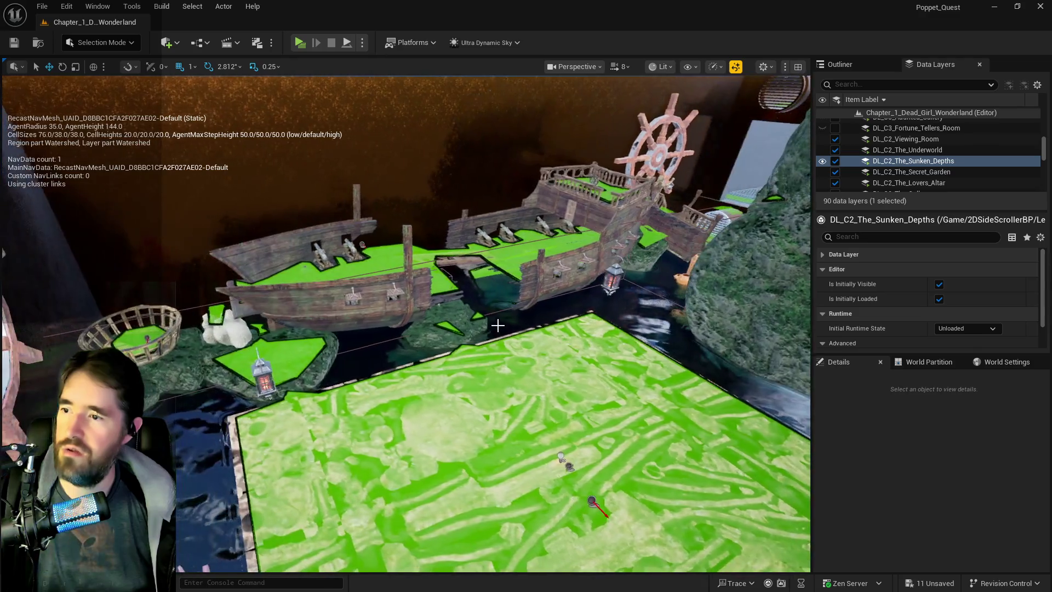
{"action": "left_click", "coordinate": [229, 338]}
Set the purple coral SM_Coral_01 to scale 10 and slide it off the walkway.
{"action": "left_click_drag", "start_coordinate": [229, 338], "coordinate": [232, 322]}
{"action": "left_click", "coordinate": [218, 319]}
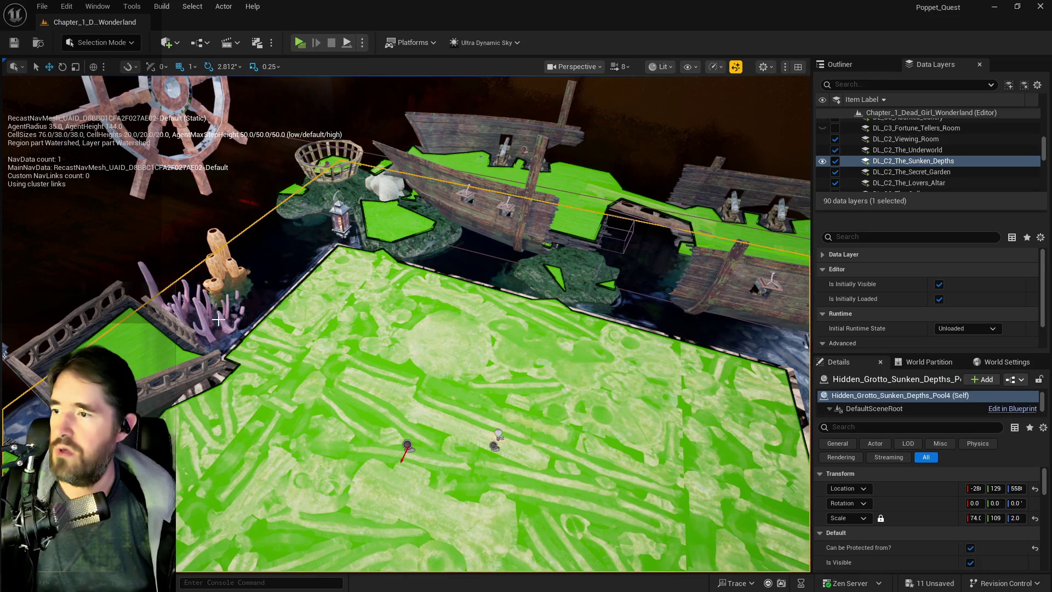
{"action": "left_click", "coordinate": [205, 315]}
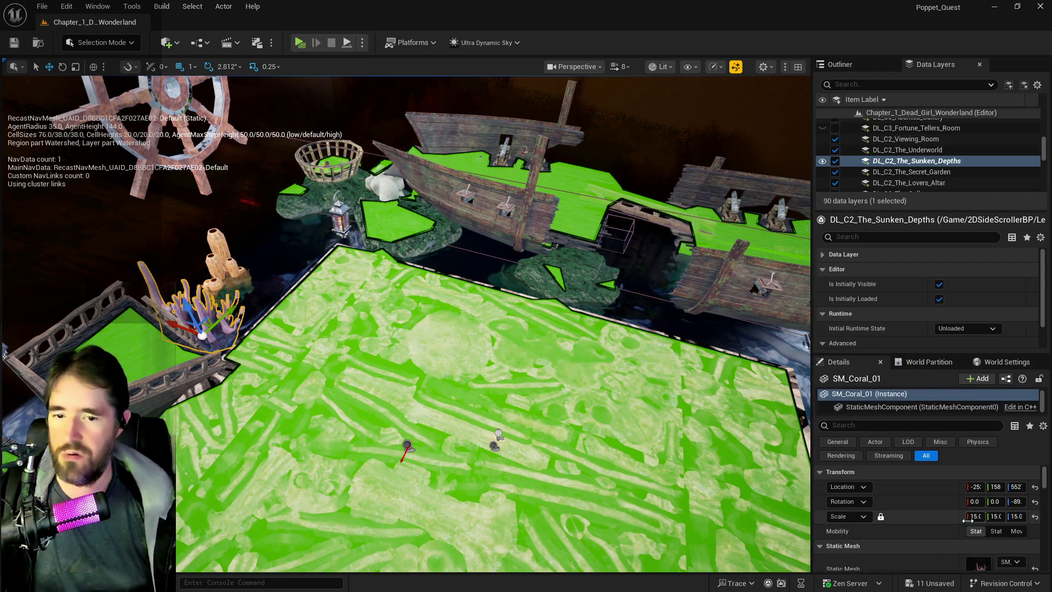
{"action": "type", "text": "10"}
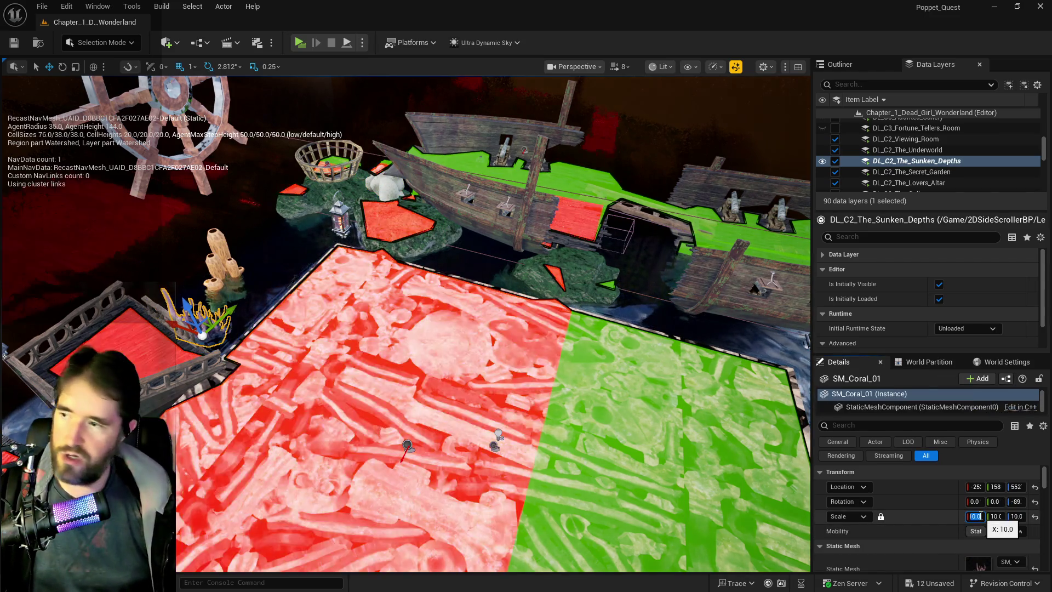
{"action": "key", "text": "Return"}
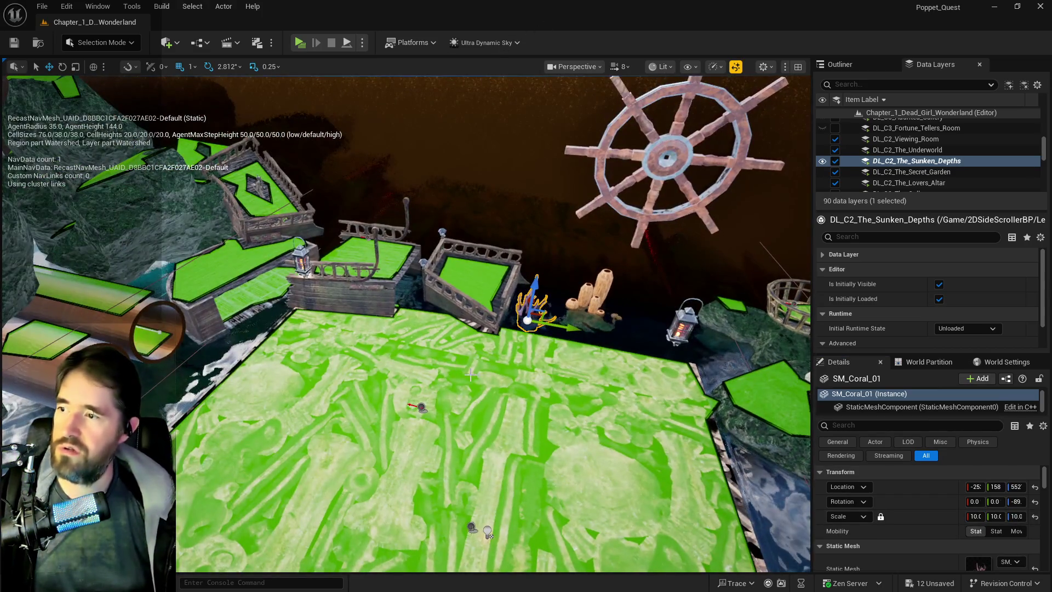
{"action": "left_click_drag", "start_coordinate": [576, 333], "coordinate": [200, 280]}
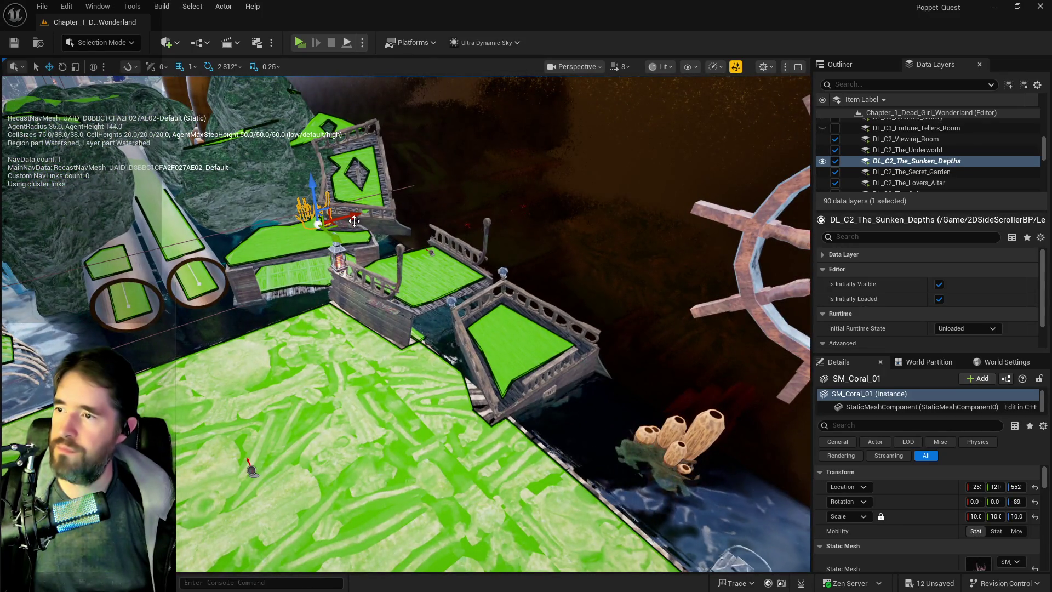
{"action": "left_click_drag", "start_coordinate": [354, 221], "coordinate": [318, 233]}
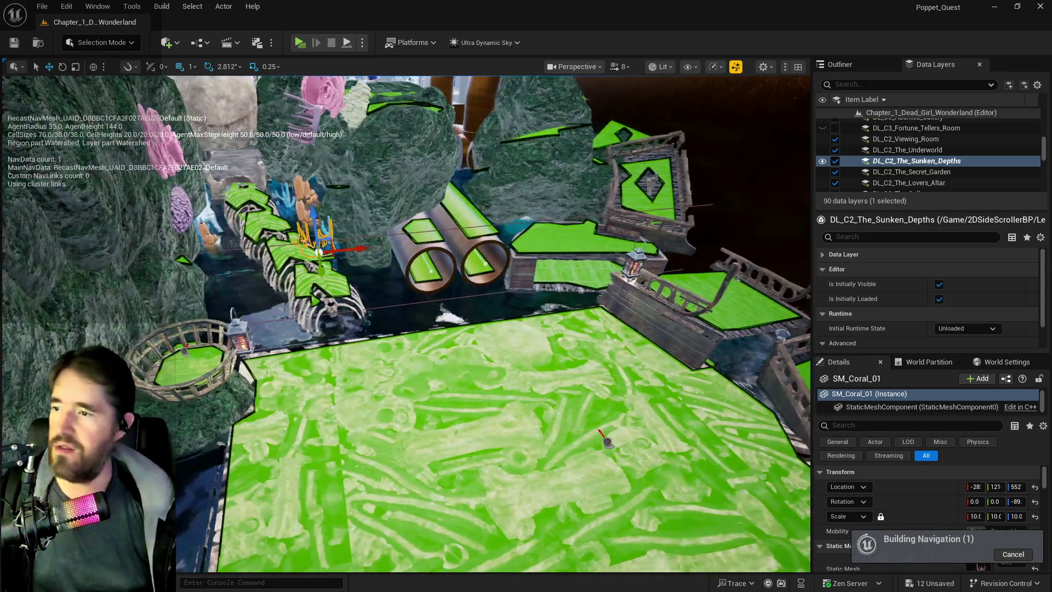
{"action": "mouse_move", "coordinate": [296, 254]}
{"action": "left_mouse_down"}
{"action": "mouse_move", "coordinate": [257, 261]}
{"action": "mouse_move", "coordinate": [227, 299]}
{"action": "left_mouse_up"}
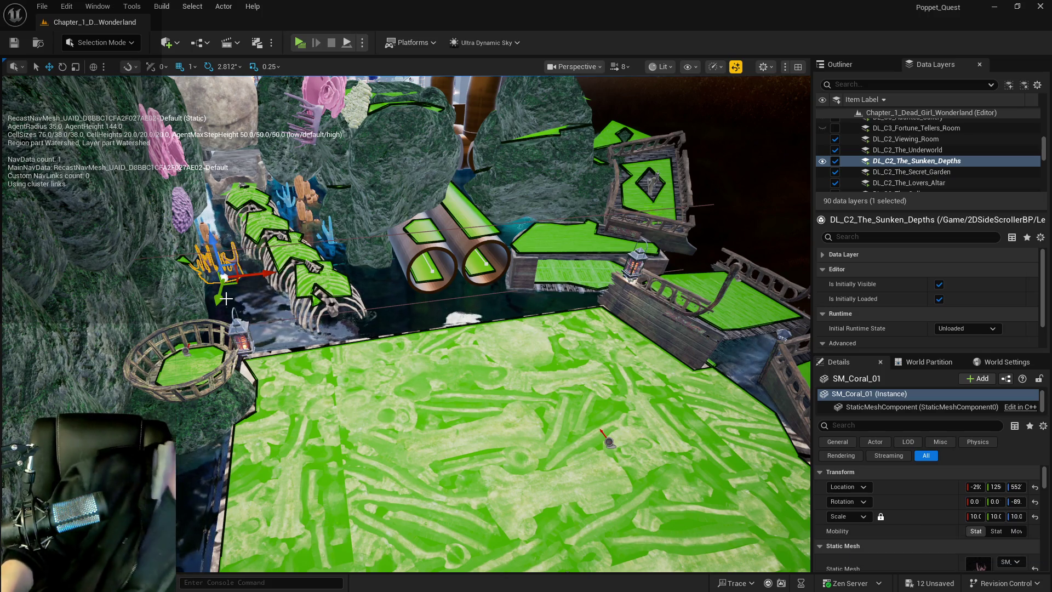
Shift the Ship_Navigation_BP2 volume along Y.
{"action": "left_click_drag", "start_coordinate": [197, 282], "coordinate": [527, 271]}
{"action": "left_click", "coordinate": [416, 256]}
{"action": "mouse_move", "coordinate": [605, 270]}
{"action": "left_mouse_down"}
{"action": "mouse_move", "coordinate": [622, 271]}
{"action": "mouse_move", "coordinate": [598, 286]}
{"action": "mouse_move", "coordinate": [631, 267]}
{"action": "mouse_move", "coordinate": [622, 272]}
{"action": "left_mouse_up"}
{"action": "key", "text": "e"}
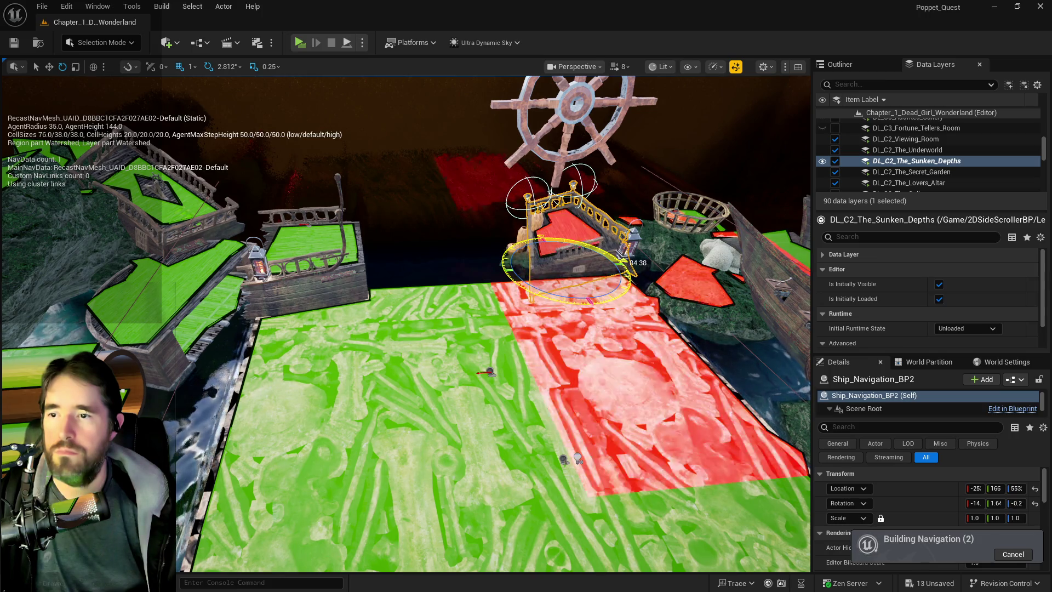
Move SM_Glowing_Corall3 onto the left deck, ending at Y 126.
{"action": "left_click", "coordinate": [519, 237]}
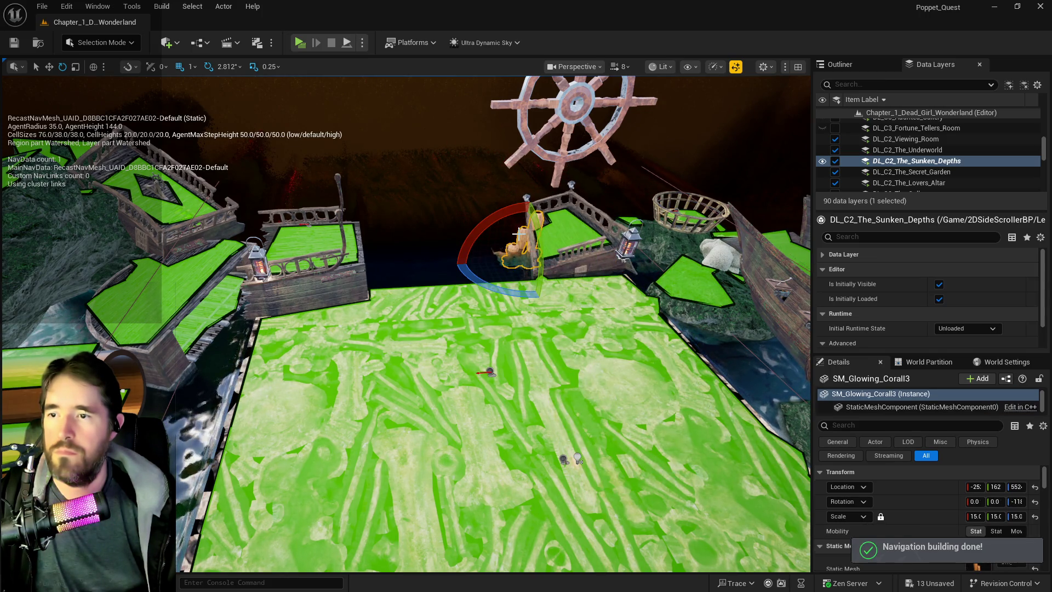
{"action": "mouse_move", "coordinate": [551, 257]}
{"action": "left_mouse_down"}
{"action": "mouse_move", "coordinate": [313, 280]}
{"action": "mouse_move", "coordinate": [383, 276]}
{"action": "left_mouse_up"}
{"action": "left_click_drag", "start_coordinate": [615, 268], "coordinate": [512, 291]}
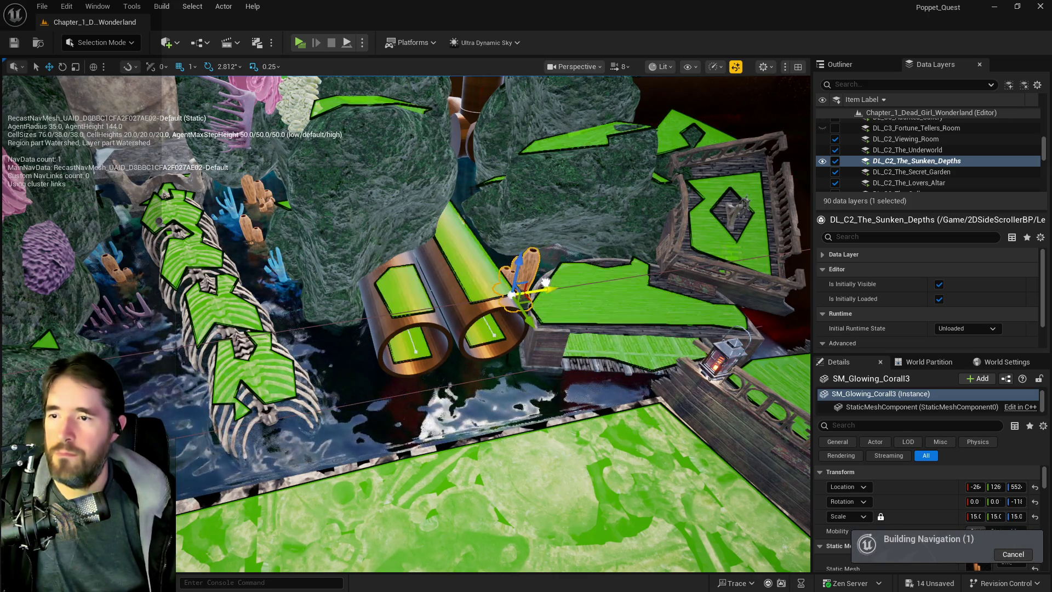
{"action": "left_click_drag", "start_coordinate": [525, 317], "coordinate": [521, 310]}
{"action": "left_click", "coordinate": [541, 210]}
{"action": "key", "text": "f"}
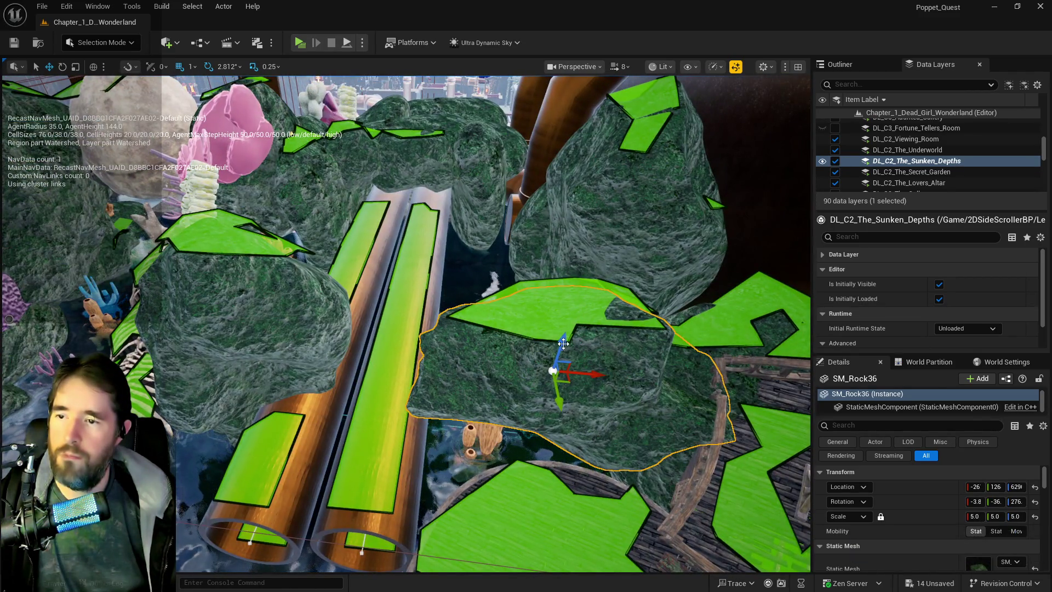
Raise SM_Rock36 and shift it along Y beside the twin pipes.
{"action": "left_click_drag", "start_coordinate": [560, 335], "coordinate": [555, 294]}
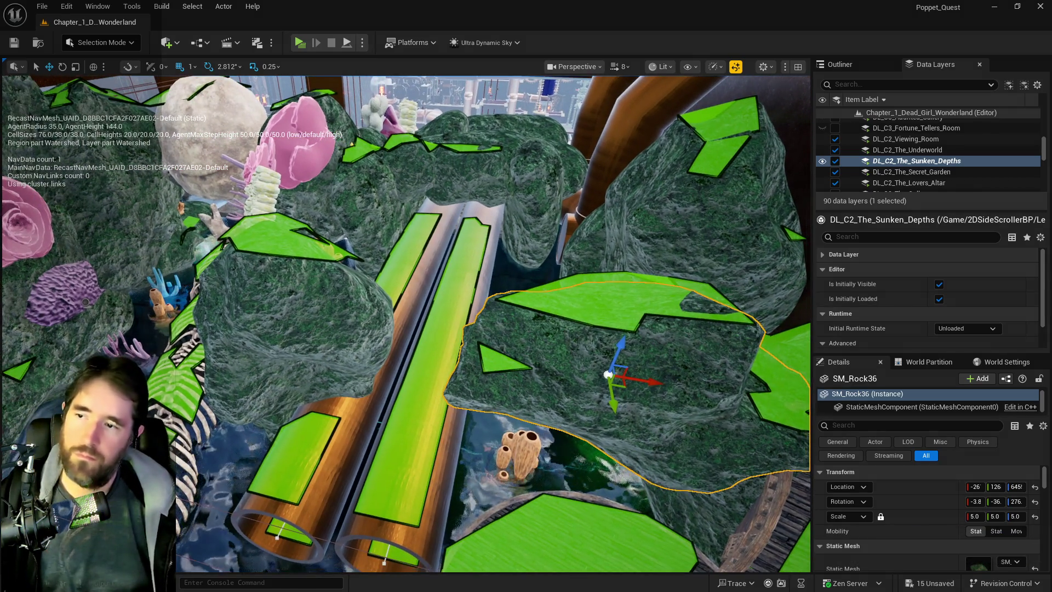
{"action": "left_click_drag", "start_coordinate": [616, 399], "coordinate": [603, 337]}
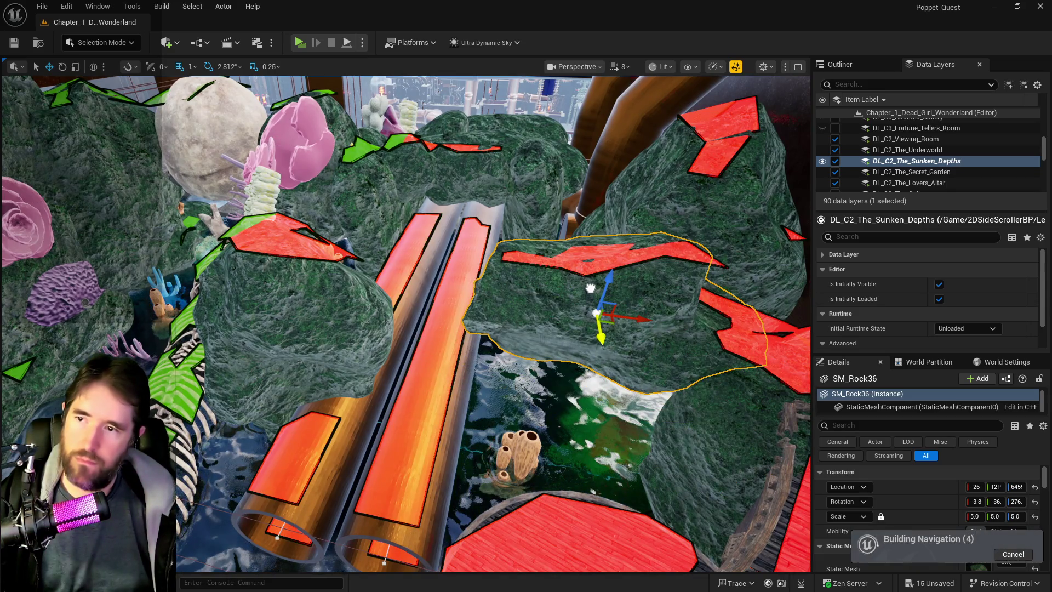
{"action": "left_click_drag", "start_coordinate": [589, 276], "coordinate": [582, 216]}
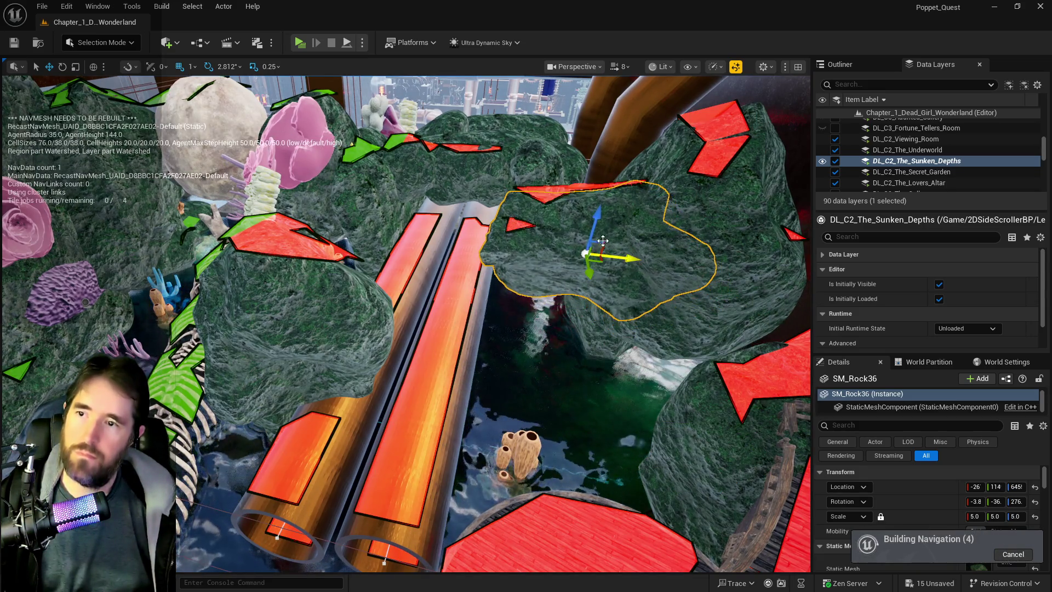
{"action": "mouse_move", "coordinate": [624, 253]}
{"action": "left_mouse_down"}
{"action": "mouse_move", "coordinate": [516, 227]}
{"action": "mouse_move", "coordinate": [496, 193]}
{"action": "mouse_move", "coordinate": [502, 171]}
{"action": "left_mouse_up"}
{"action": "scroll", "coordinate": [501, 171], "scroll_direction": "up", "scroll_amount": 10}
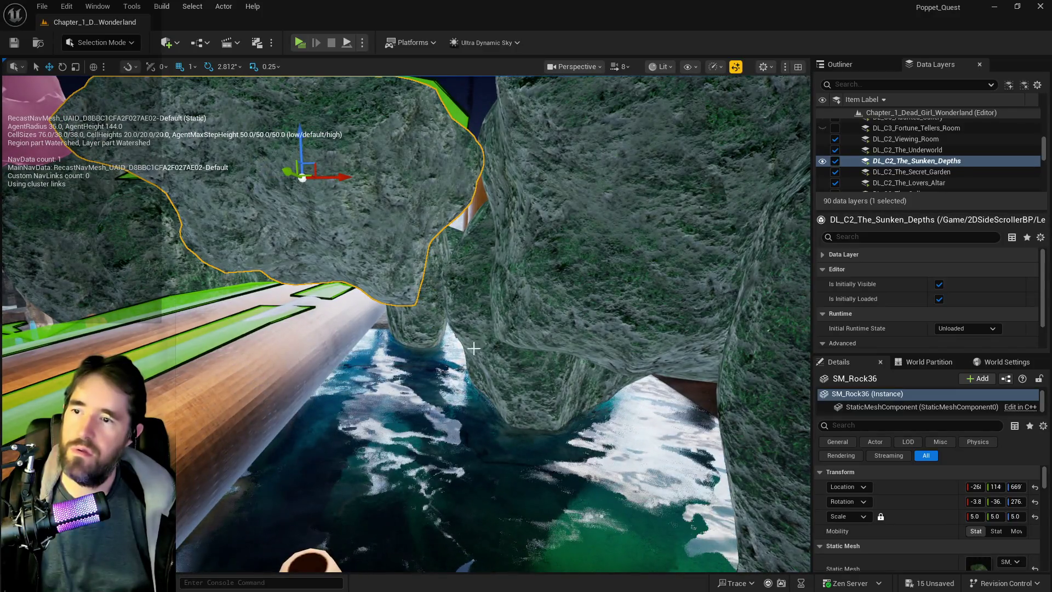
Slide SM_Rock174 along X and rotate SM_Rock5 to 87.4, 1.20, 25.2.
{"action": "left_click", "coordinate": [581, 315]}
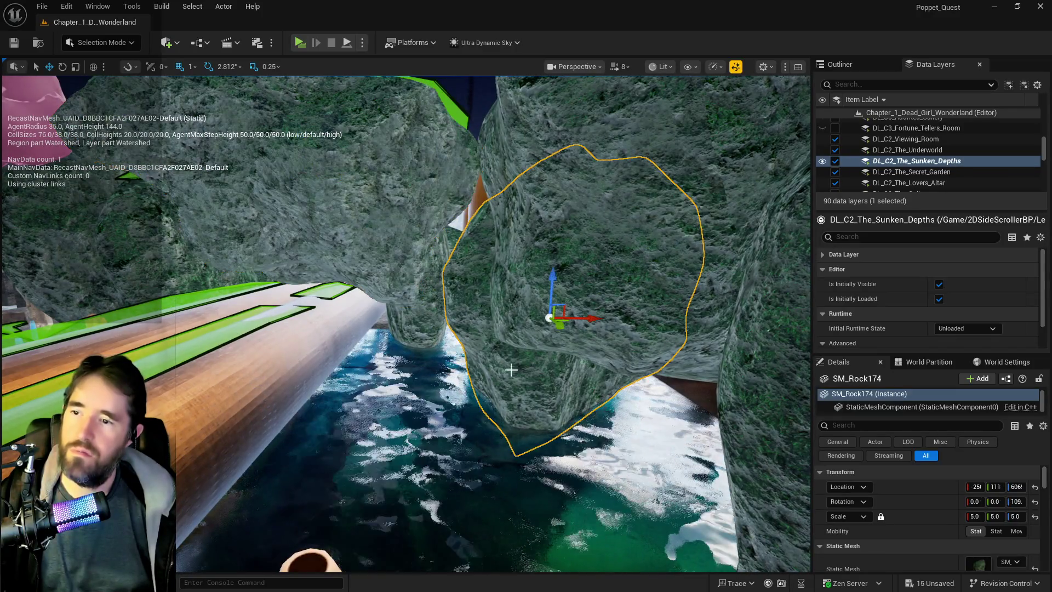
{"action": "left_click_drag", "start_coordinate": [580, 315], "coordinate": [438, 314]}
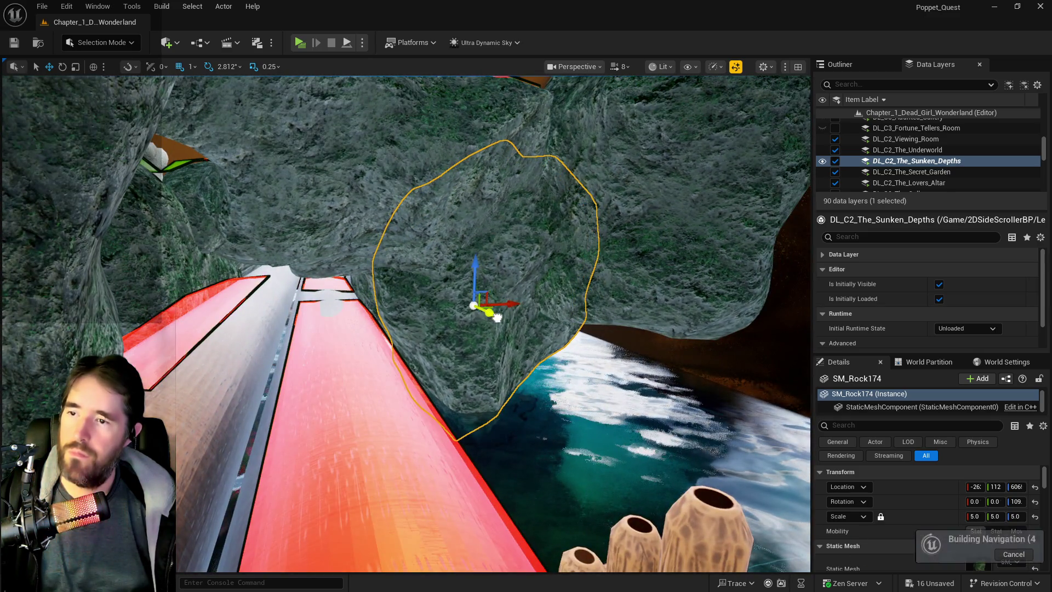
{"action": "mouse_move", "coordinate": [493, 312]}
{"action": "left_mouse_down"}
{"action": "mouse_move", "coordinate": [508, 321]}
{"action": "mouse_move", "coordinate": [594, 310]}
{"action": "mouse_move", "coordinate": [466, 285]}
{"action": "left_mouse_up"}
{"action": "left_click", "coordinate": [603, 306]}
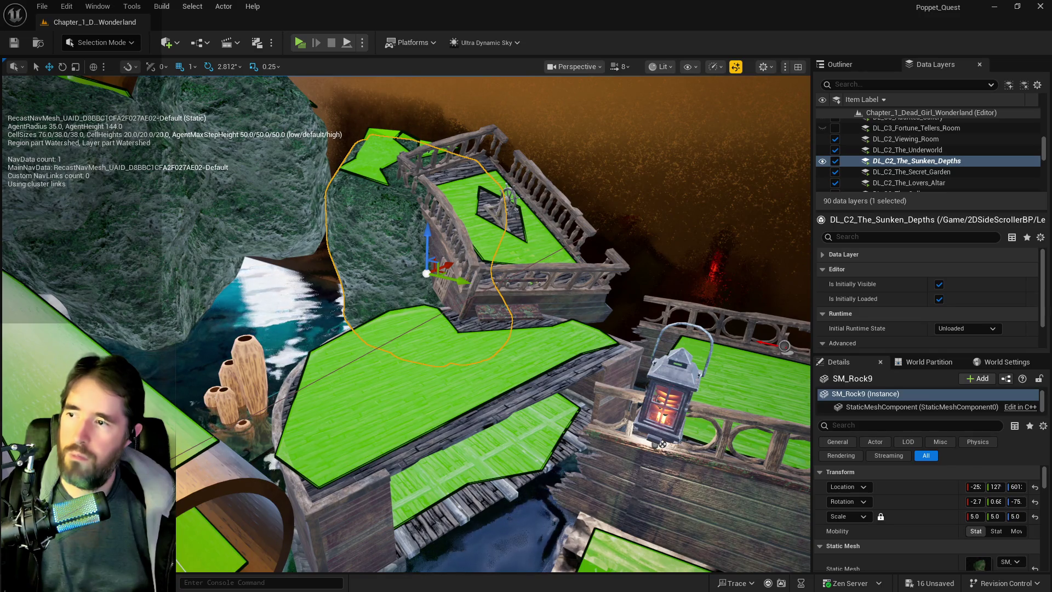
{"action": "left_click", "coordinate": [247, 209]}
{"action": "mouse_move", "coordinate": [215, 174]}
{"action": "left_mouse_down"}
{"action": "mouse_move", "coordinate": [294, 245]}
{"action": "mouse_move", "coordinate": [400, 235]}
{"action": "left_mouse_up"}
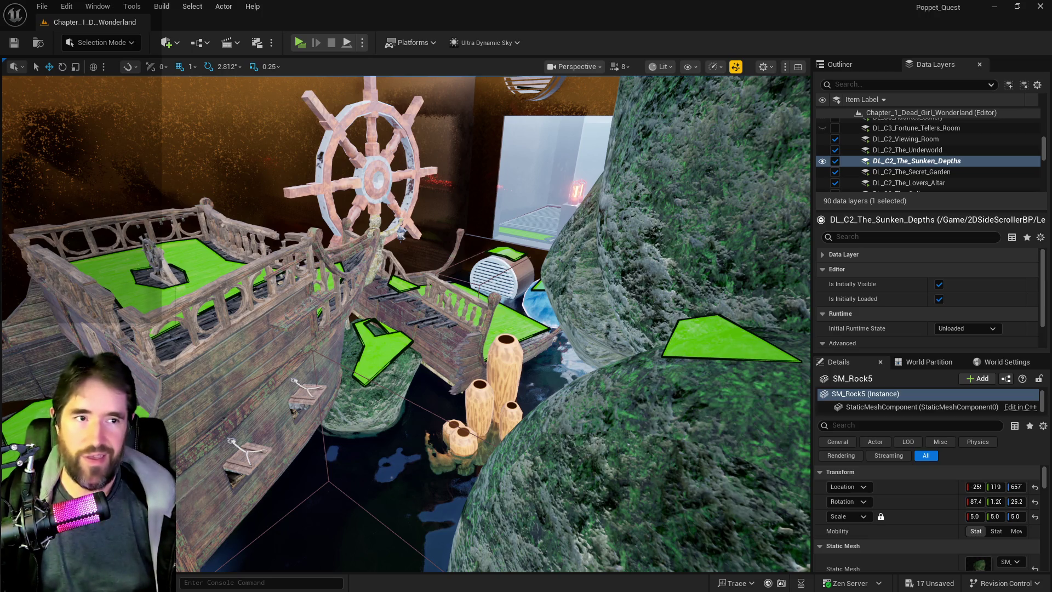
Tilt the purple anemone coral SM_Coral_4 upright to rotation -50, -0.5, -78.
{"action": "key", "text": "f"}
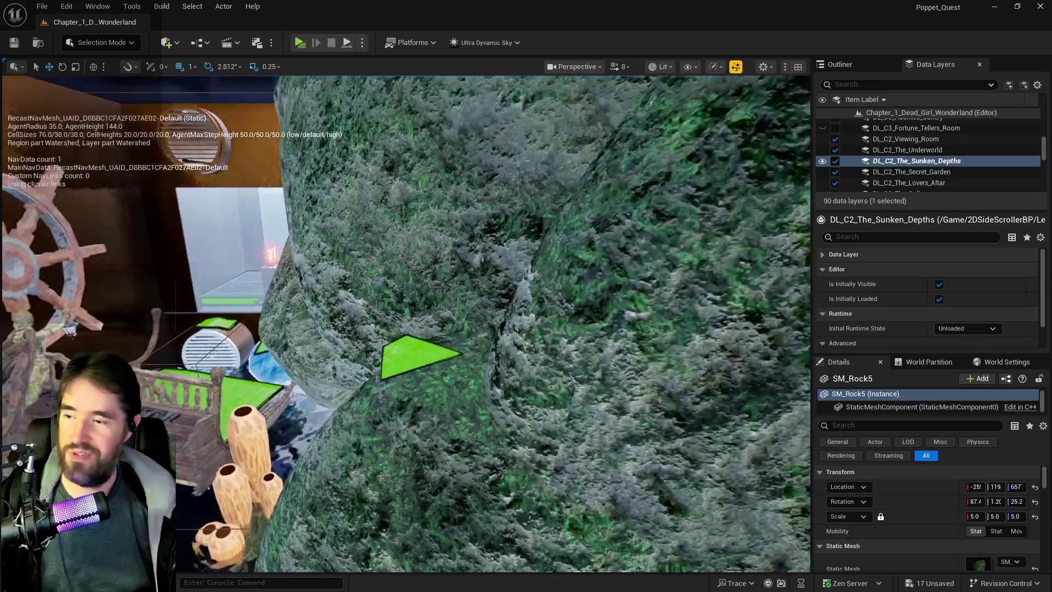
{"action": "scroll", "coordinate": [406, 323], "scroll_direction": "up", "scroll_amount": 10}
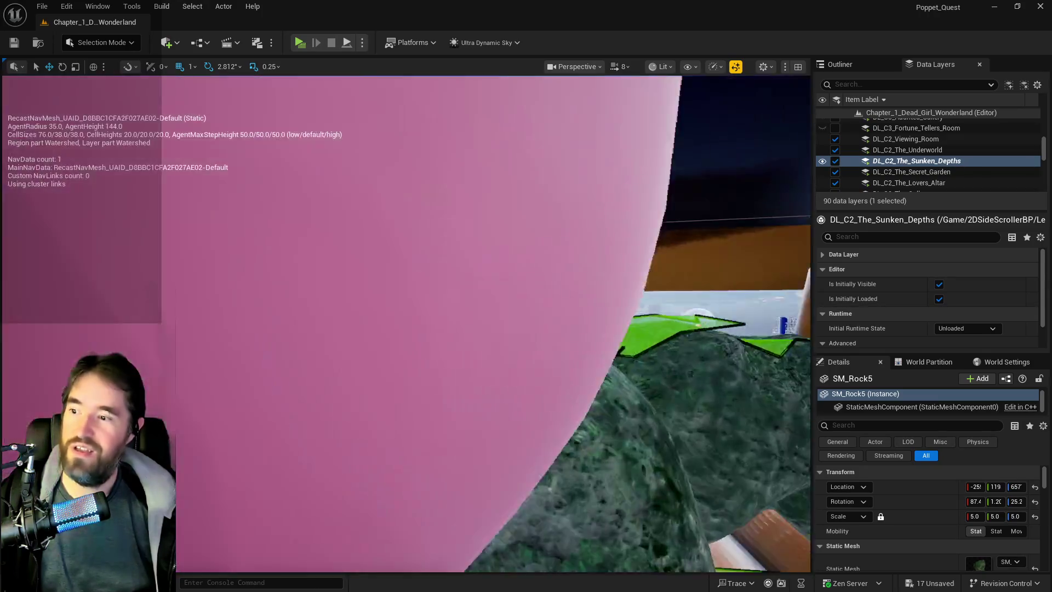
{"action": "scroll", "coordinate": [406, 323], "scroll_direction": "up", "scroll_amount": 10}
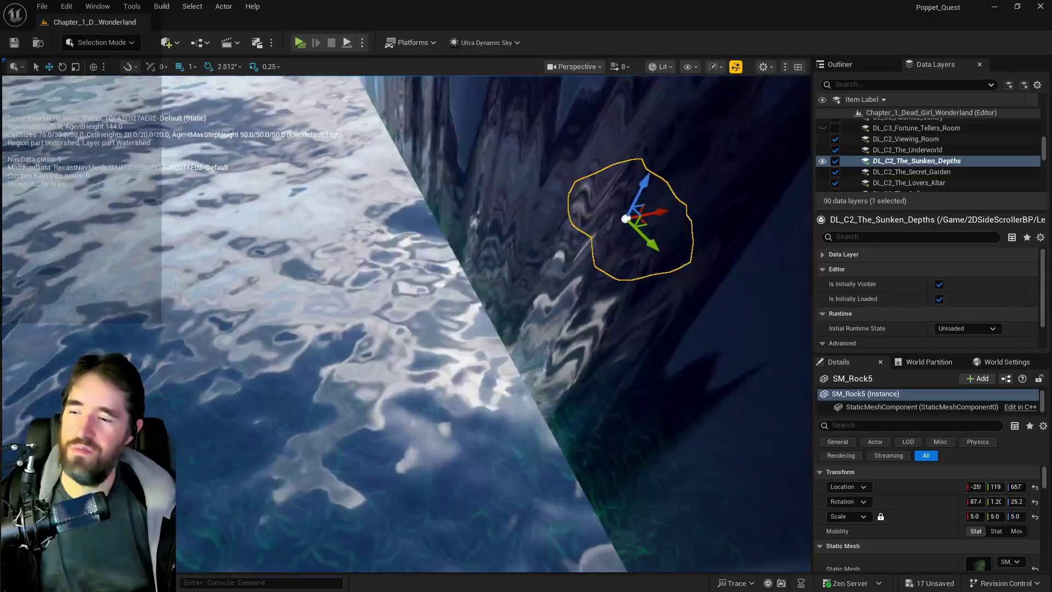
{"action": "scroll", "coordinate": [405, 324], "scroll_direction": "down", "scroll_amount": 10}
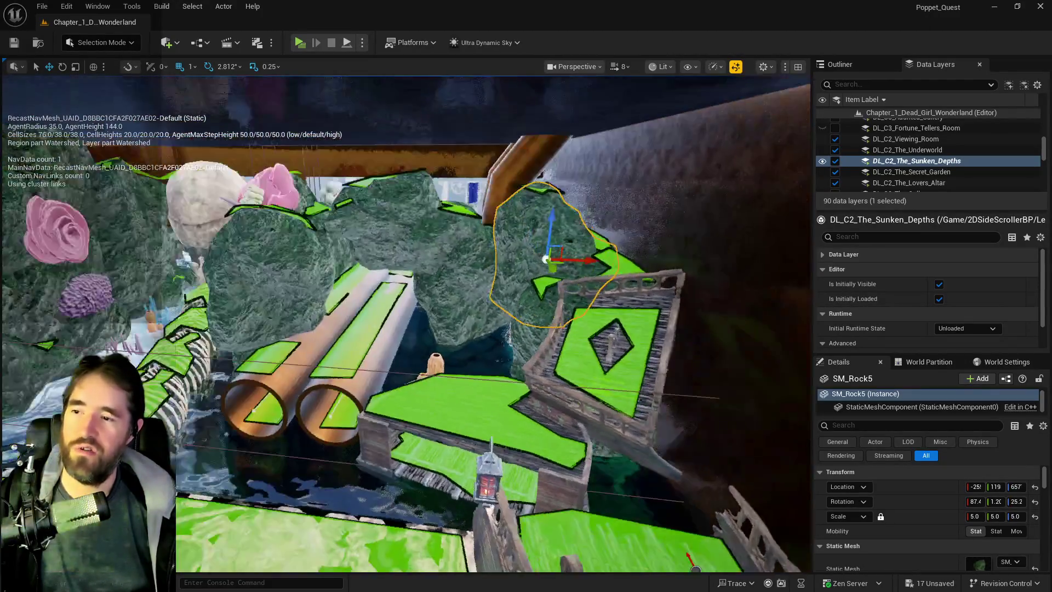
{"action": "scroll", "coordinate": [405, 324], "scroll_direction": "up", "scroll_amount": 10}
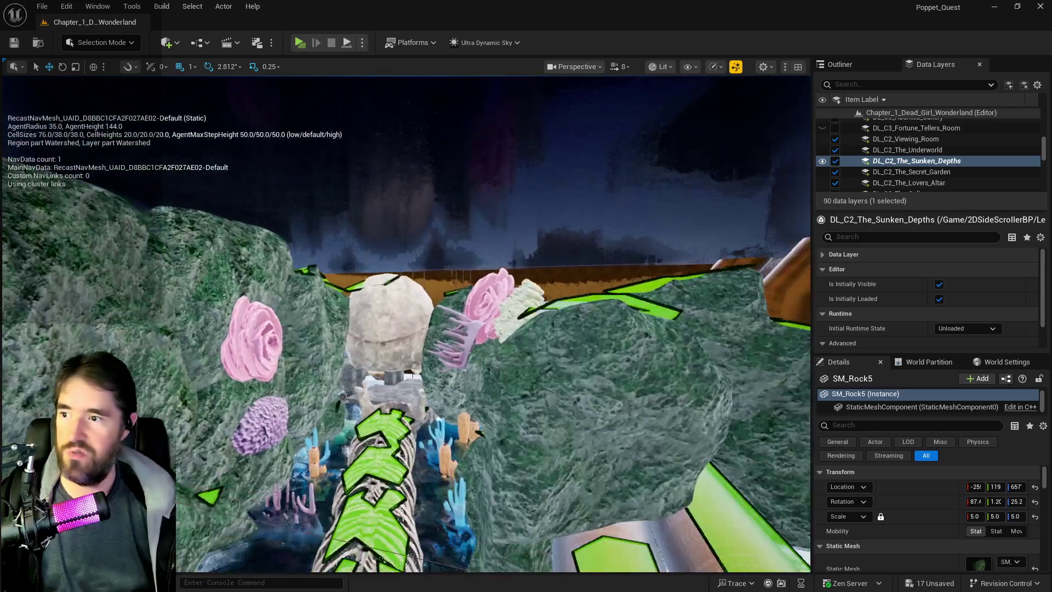
{"action": "scroll", "coordinate": [406, 323], "scroll_direction": "up", "scroll_amount": 10}
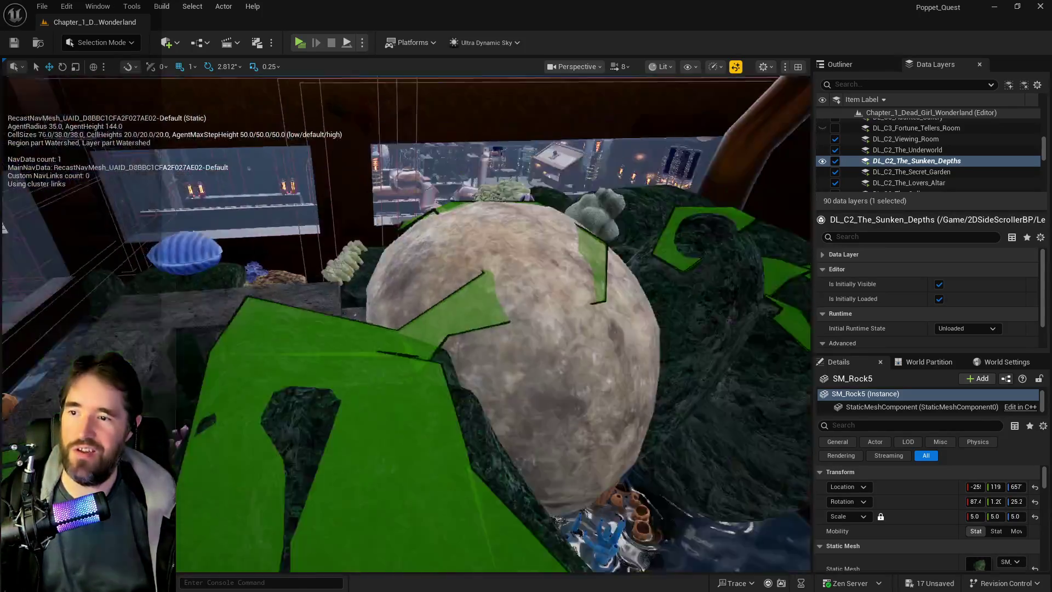
{"action": "scroll", "coordinate": [406, 323], "scroll_direction": "down", "scroll_amount": 10}
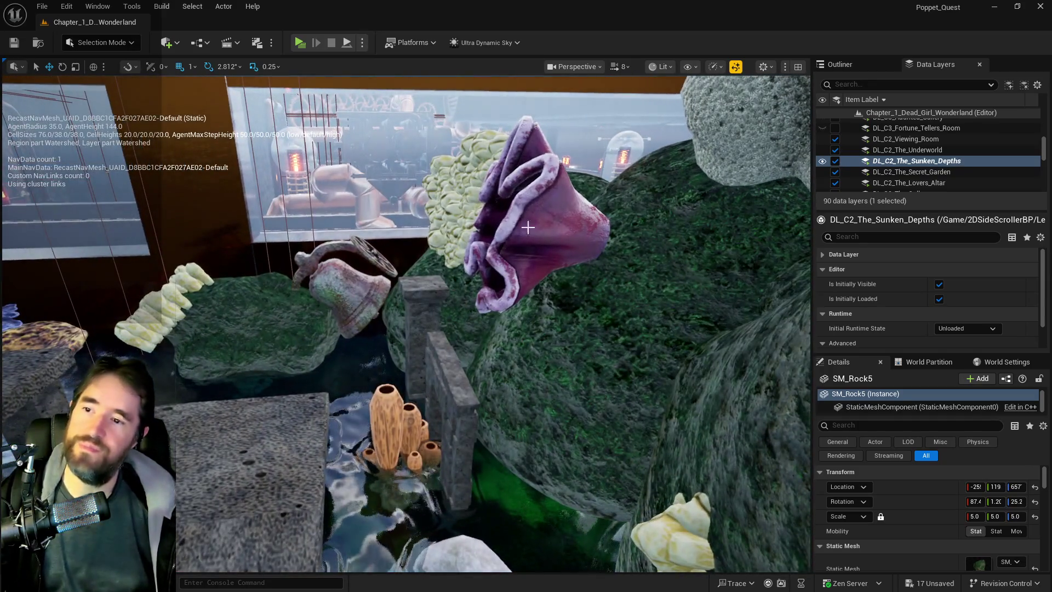
{"action": "left_click", "coordinate": [581, 230]}
{"action": "key", "text": "e"}
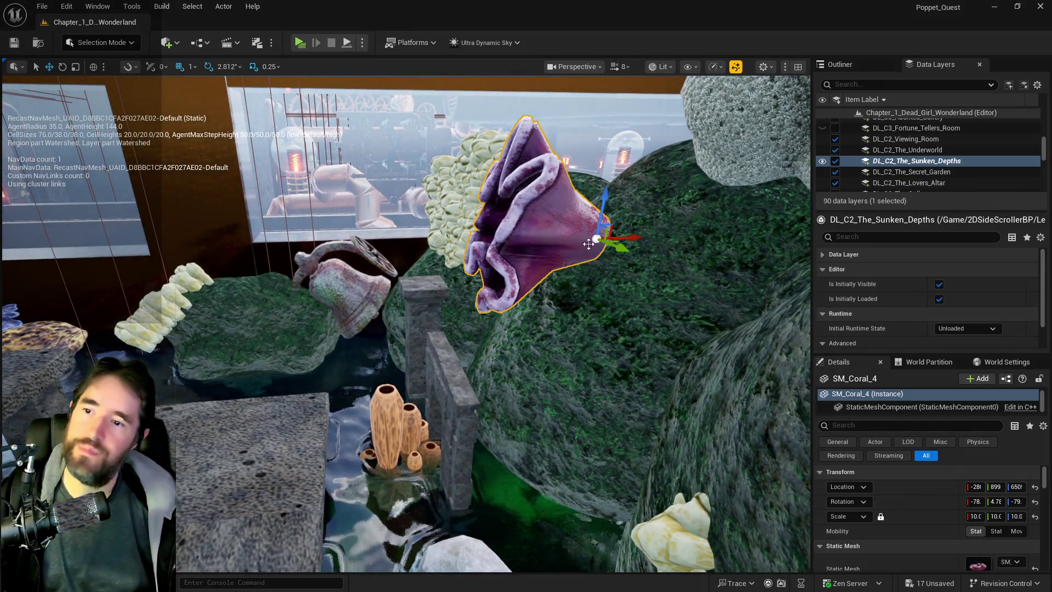
{"action": "mouse_move", "coordinate": [572, 208]}
{"action": "left_mouse_down"}
{"action": "mouse_move", "coordinate": [581, 222]}
{"action": "mouse_move", "coordinate": [600, 211]}
{"action": "mouse_move", "coordinate": [604, 252]}
{"action": "left_mouse_up"}
{"action": "key", "text": "w"}
Save all changes and hide the navigation mesh display.
{"action": "key", "text": "ctrl+s"}
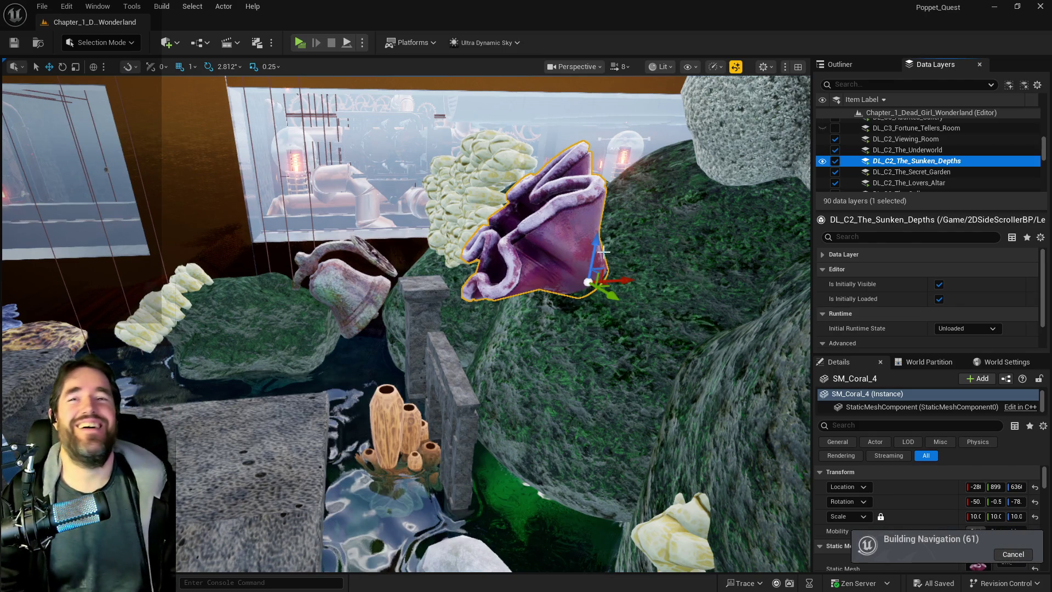
{"action": "left_click_drag", "start_coordinate": [434, 286], "coordinate": [447, 275]}
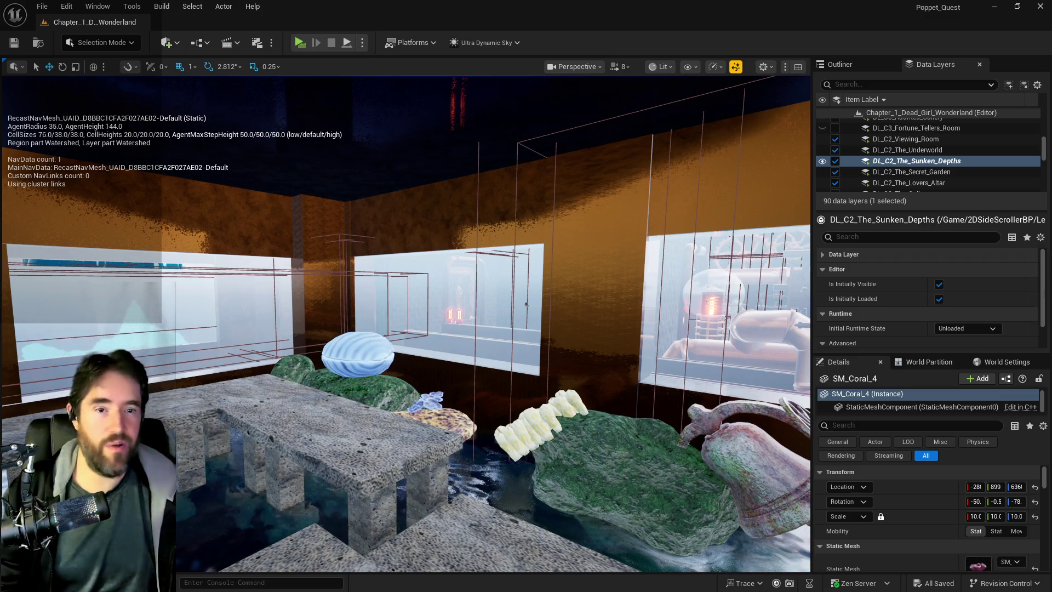
{"action": "key", "text": "p"}
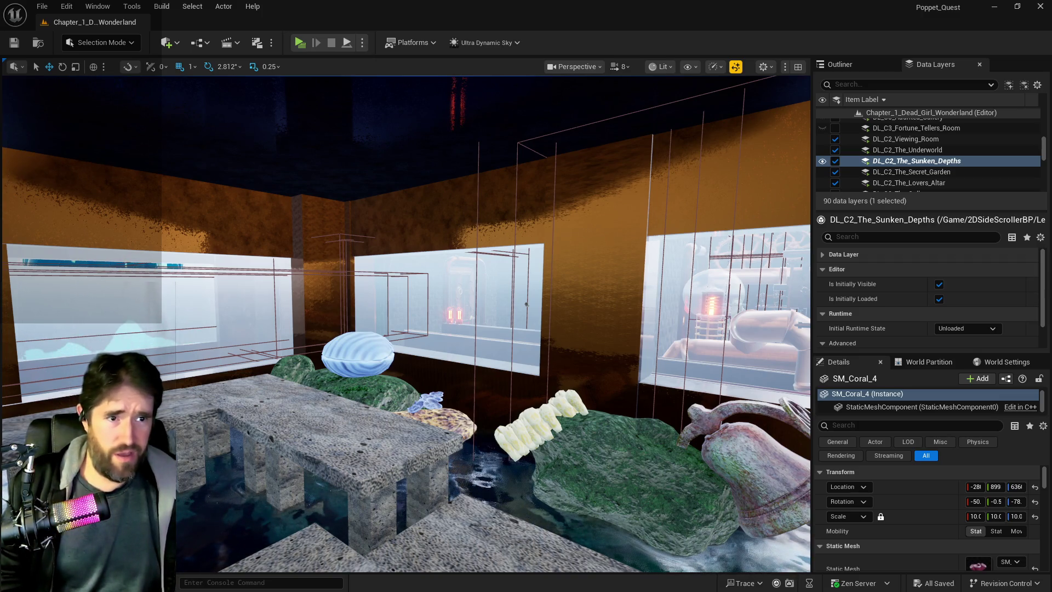